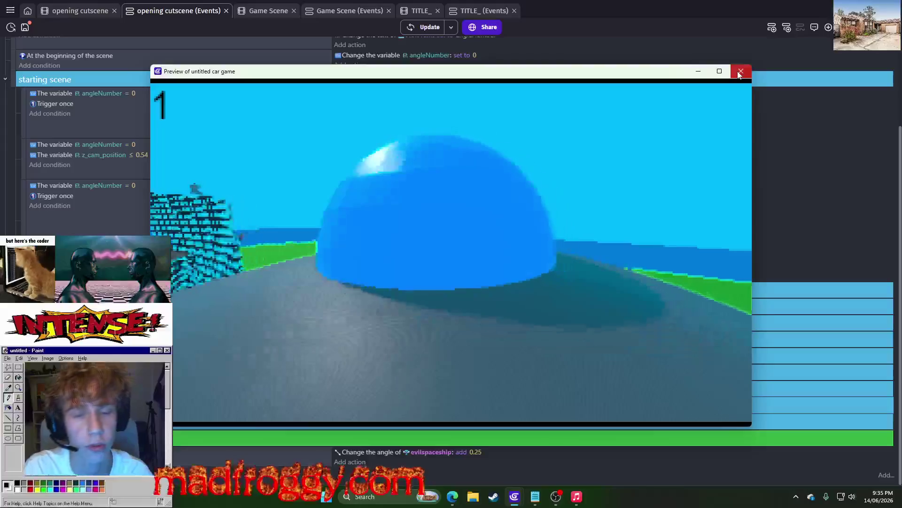
- Close the game preview and flip between the cutscene's scene and Events tabs, ending in the 3D scene editor
left_click(740, 71)
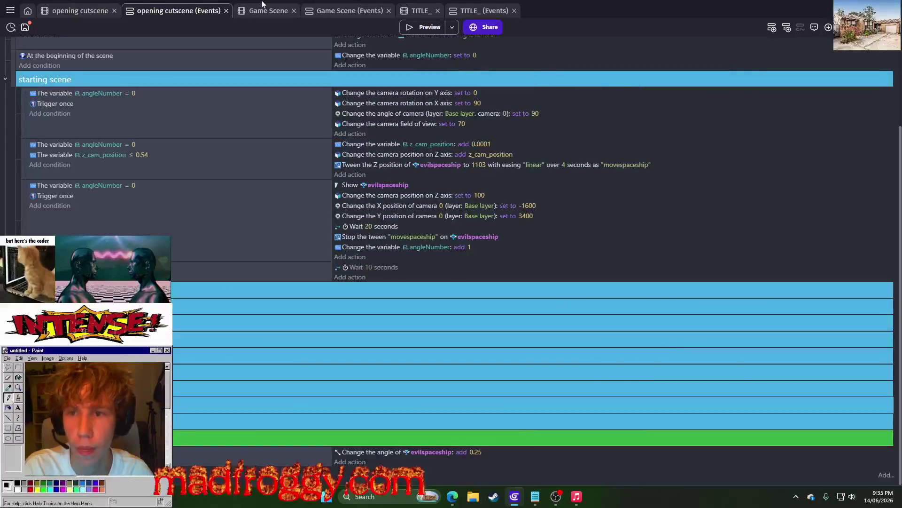
left_click(66, 11)
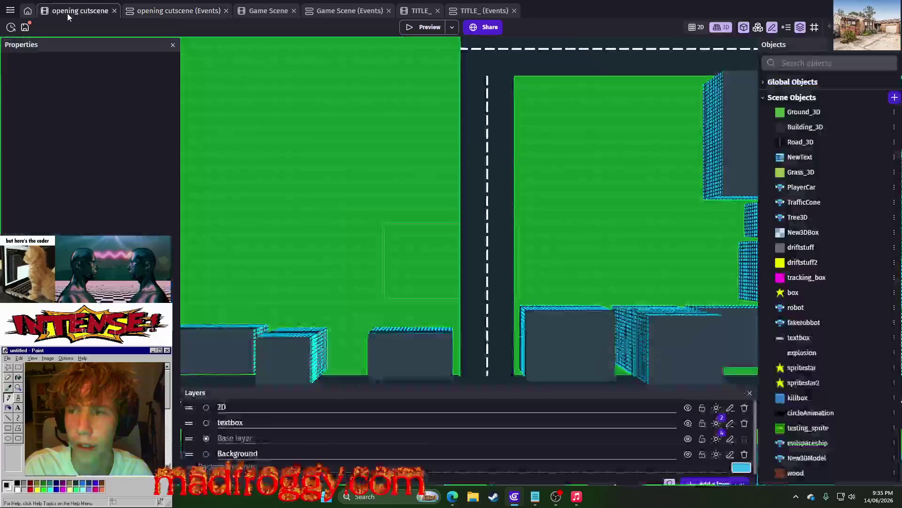
left_click(160, 9)
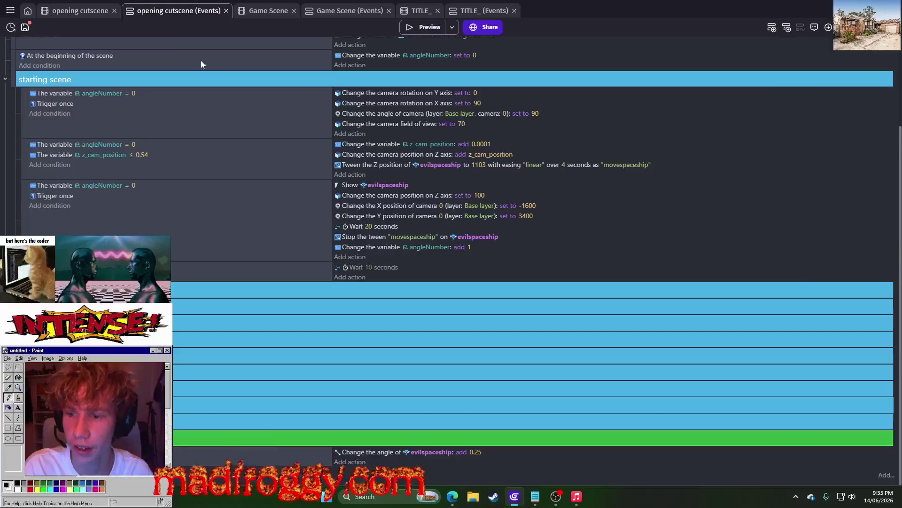
key("ctrl+shift+Tab")
scroll(434, 219, "down", 2)
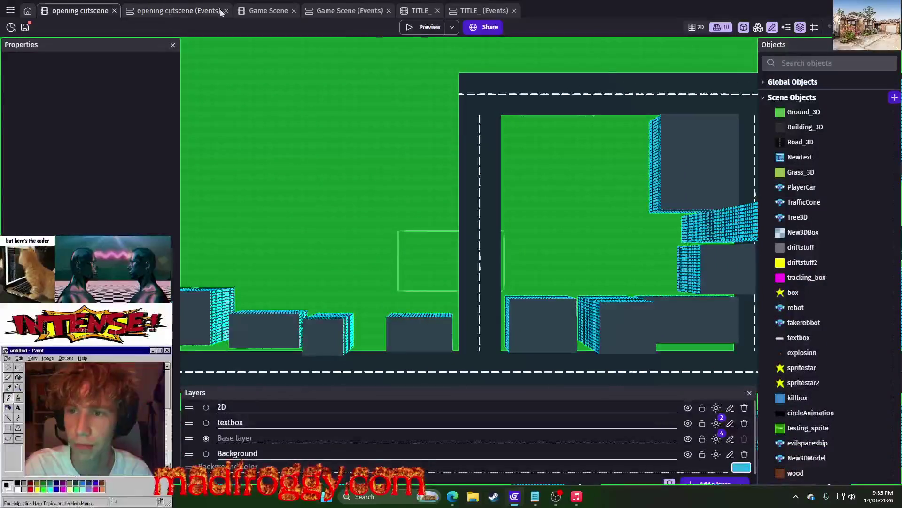
left_click(202, 13)
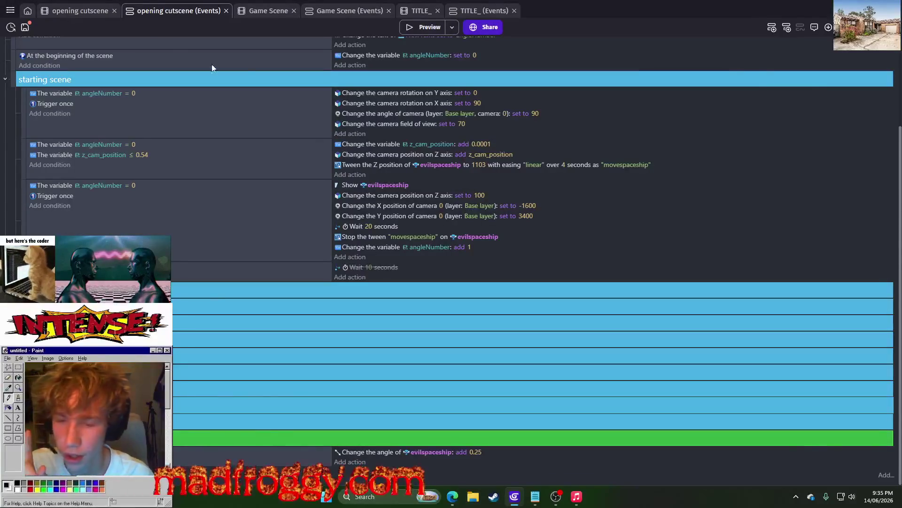
key("ctrl+shift+Tab")
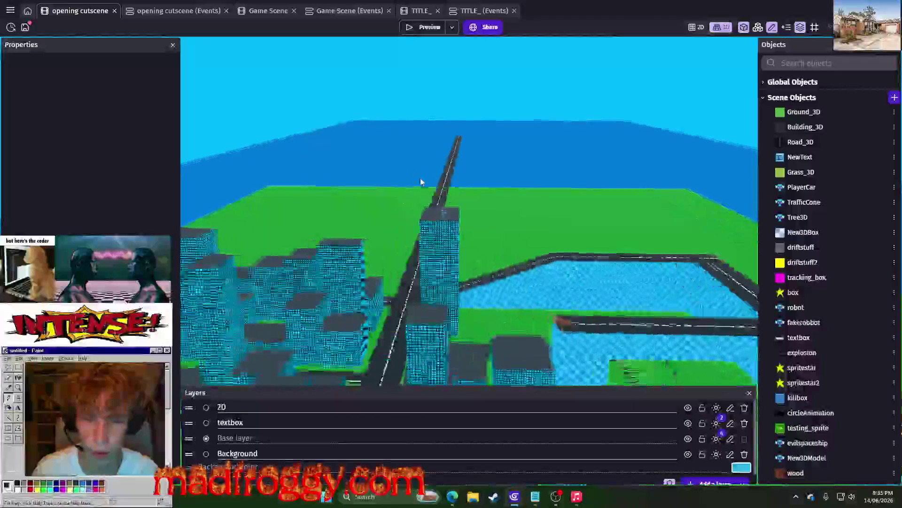
- Give the fakerobbot a depth of 500 and a Z rotation of 180
left_click(445, 212)
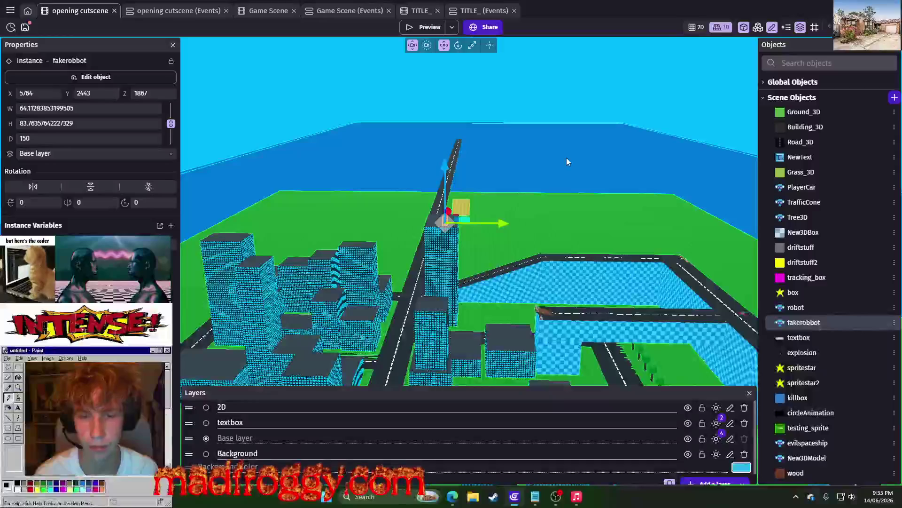
mouse_move(565, 157)
left_mouse_down()
mouse_move(687, 145)
mouse_move(621, 226)
mouse_move(611, 222)
left_mouse_up()
left_click(35, 141)
type("500")
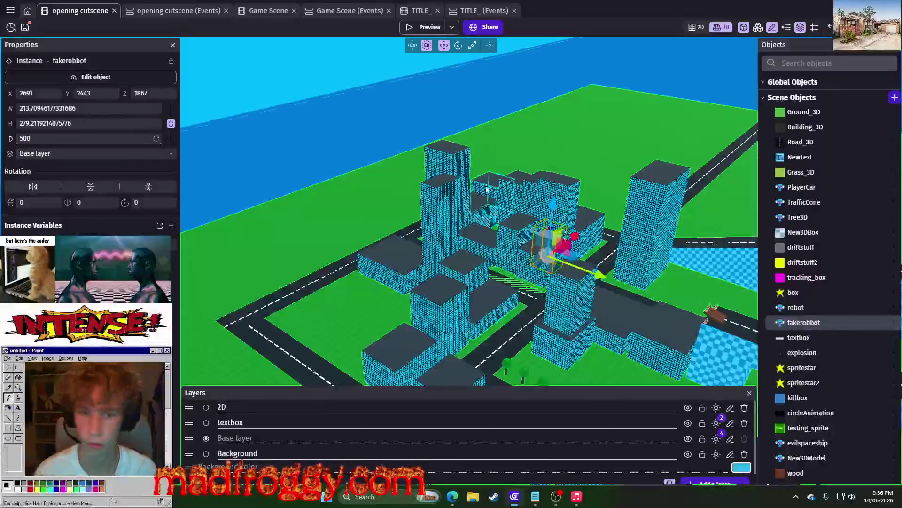
left_click(137, 202)
type("180")
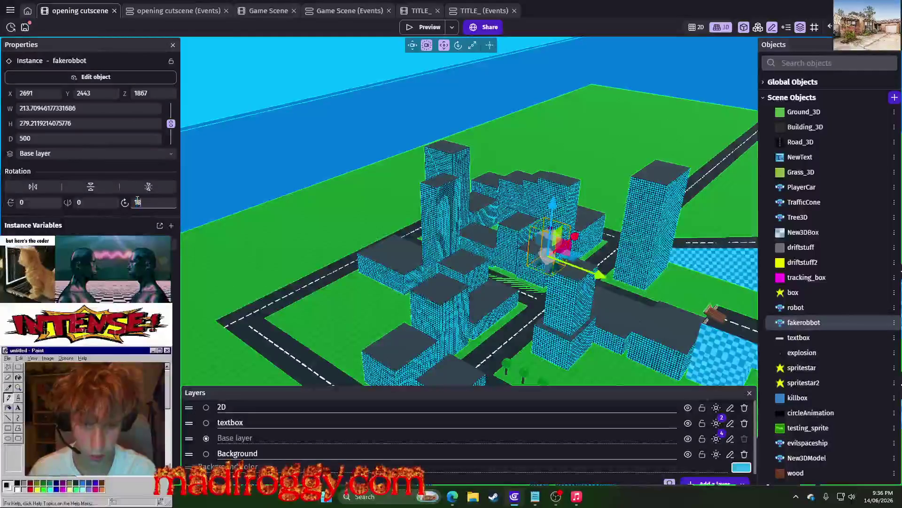
left_click(255, 66)
- Select the evilspaceship to check its Z height and bring up Notepad
scroll(255, 66, "down", 10)
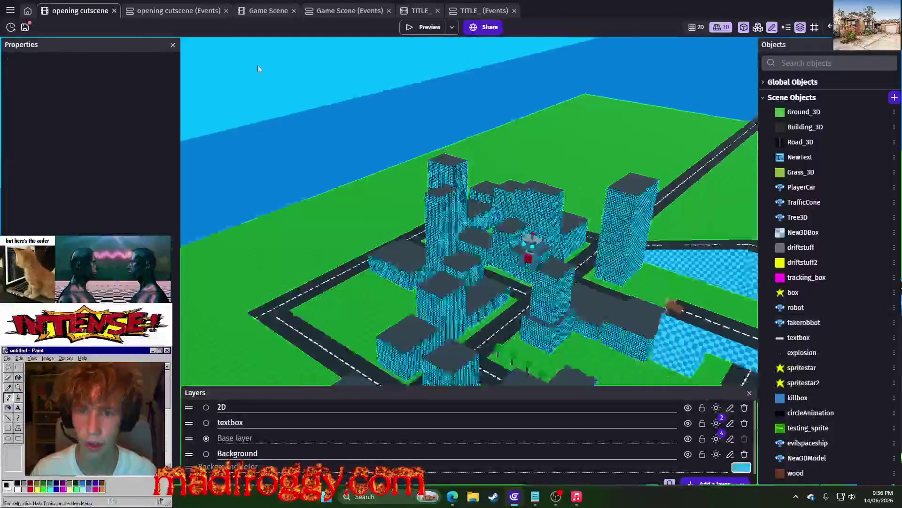
left_click(470, 83)
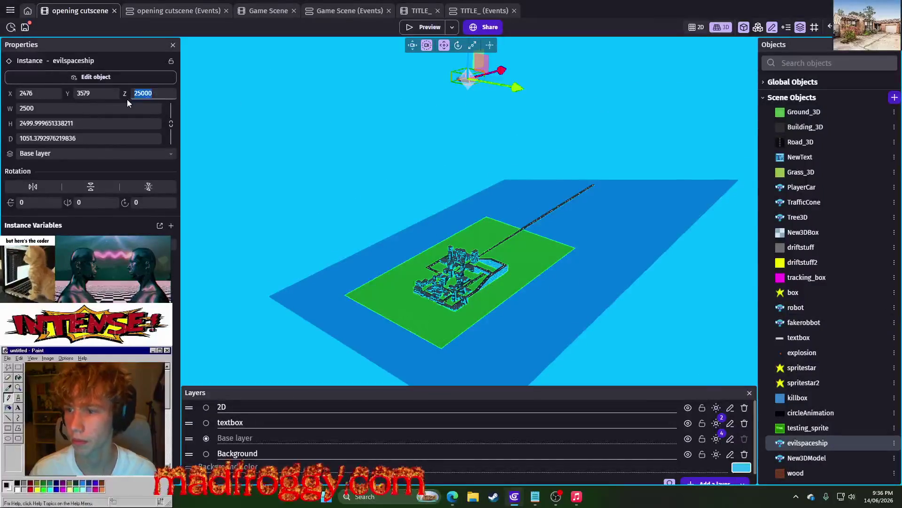
left_click(535, 496)
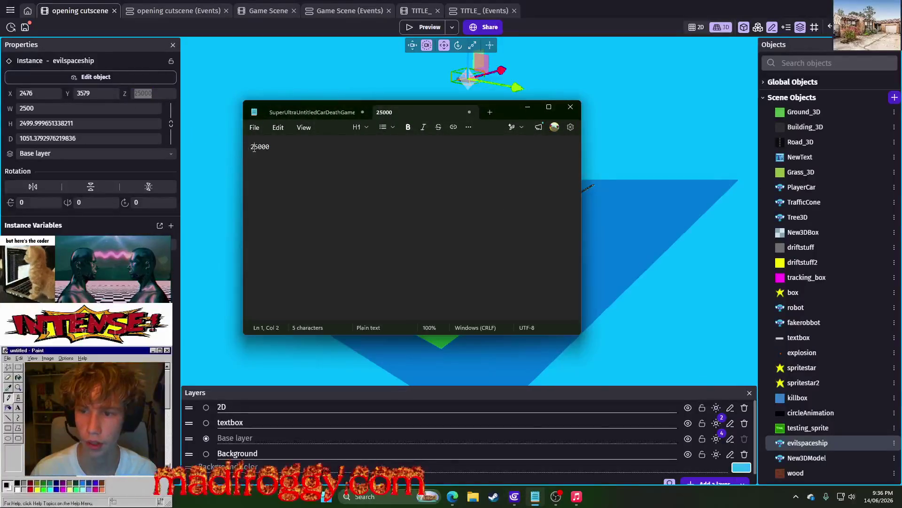
- Label the 25000 note 'spaceship this high up:' and return to the cutscene's event sheet
key("Return")
key("Return")
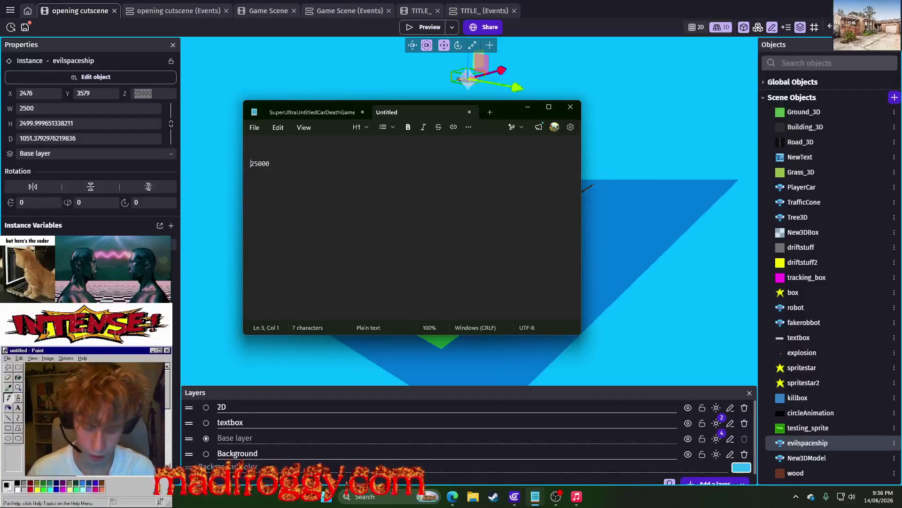
type("spacship this high up:")
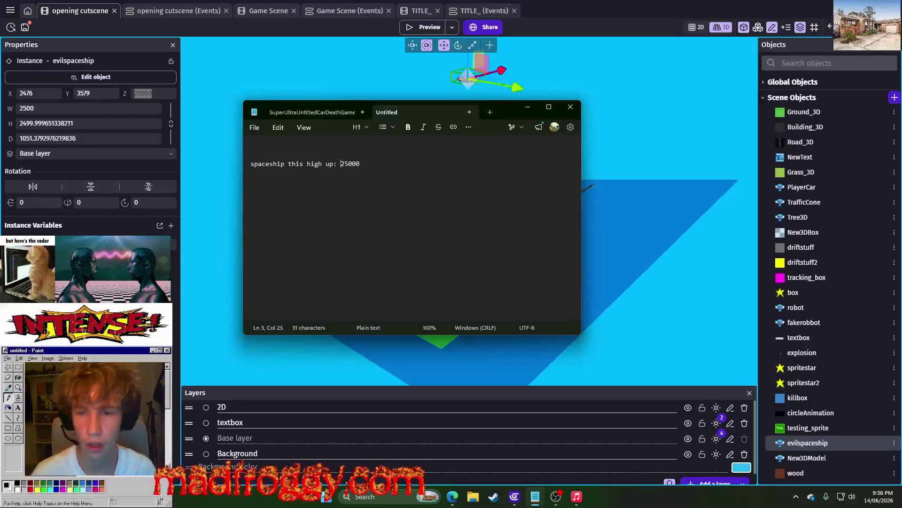
left_click(528, 107)
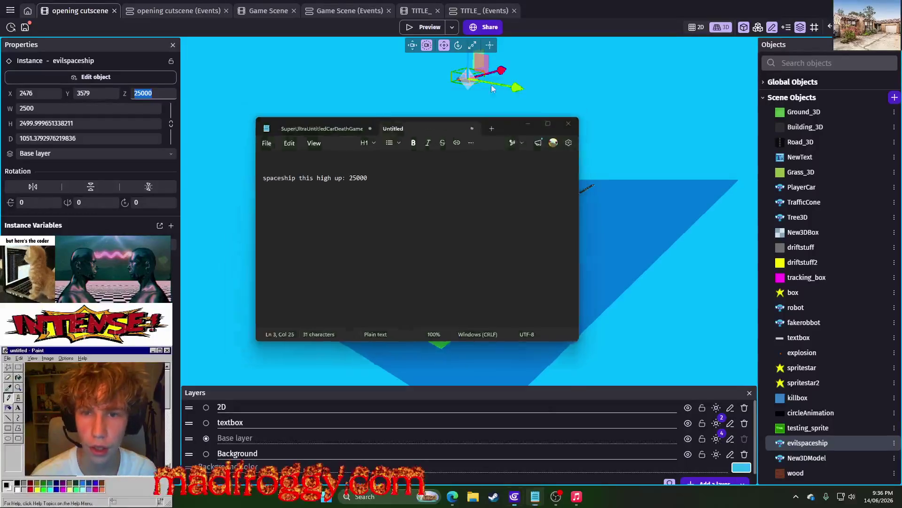
left_click(168, 11)
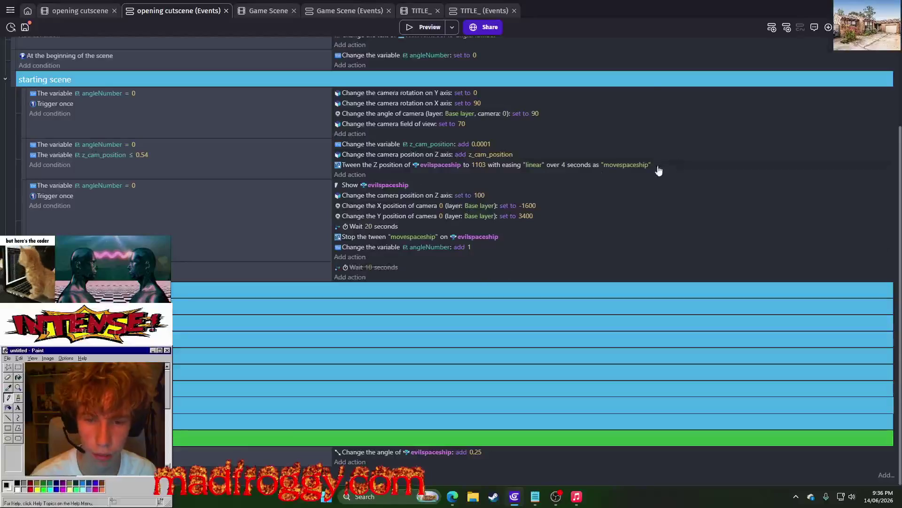
- Check the tween's 1103 target Z, then lower the evilspaceship's Z onto the city map
left_click(481, 165)
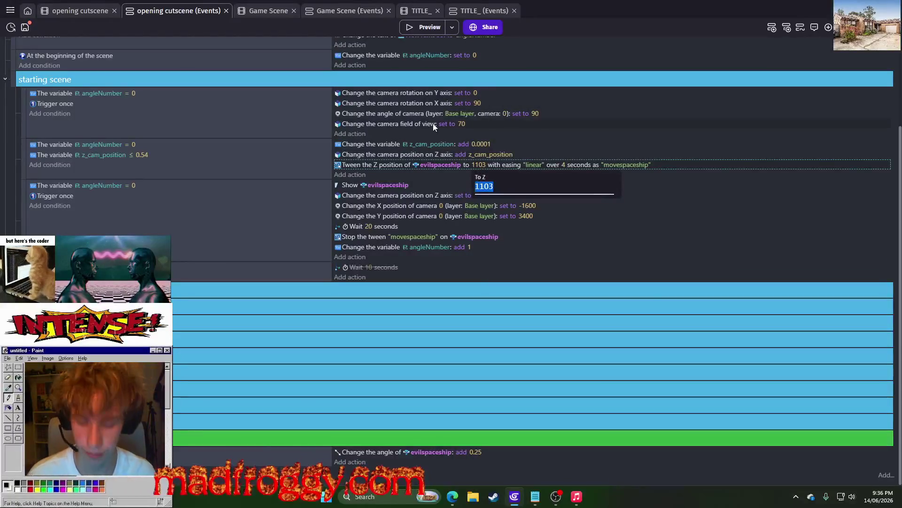
left_click(90, 11)
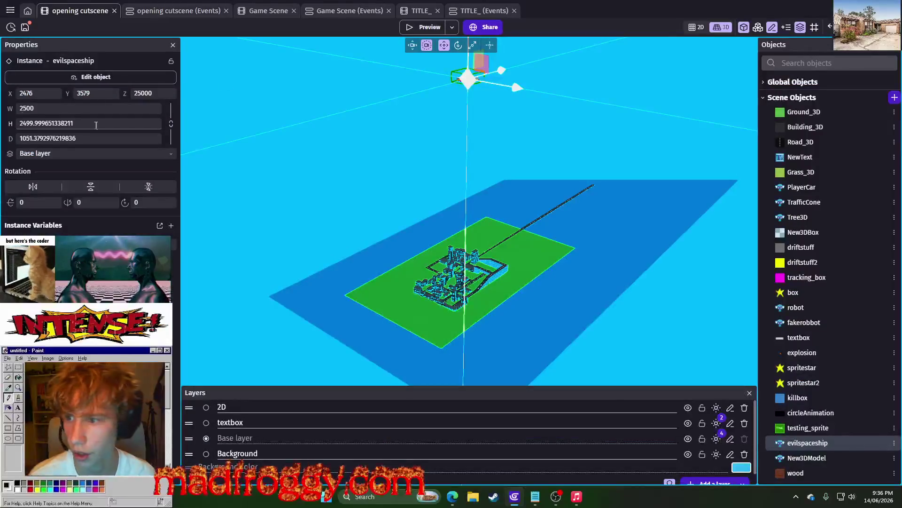
type("0")
left_click(444, 289)
mouse_move(318, 160)
left_mouse_down()
mouse_move(702, 283)
mouse_move(656, 269)
left_mouse_up()
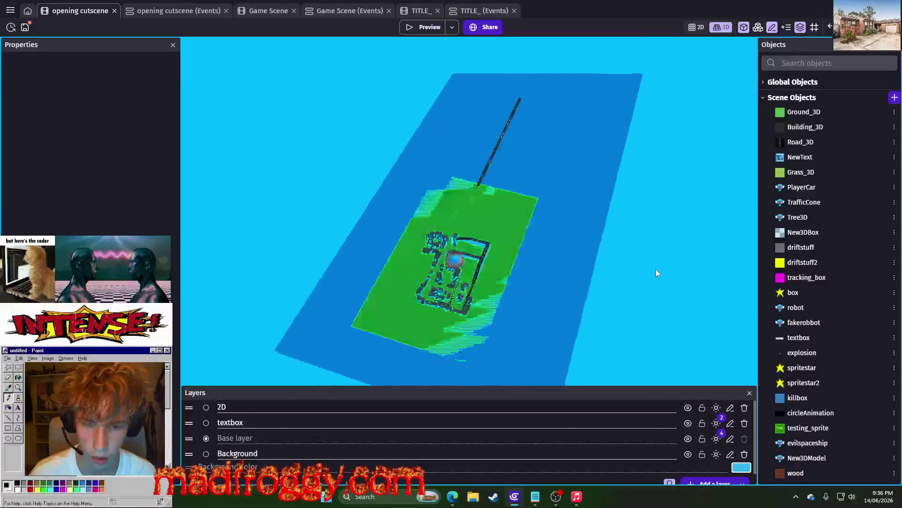
right_click(491, 182)
left_click_drag(680, 142, 488, 206)
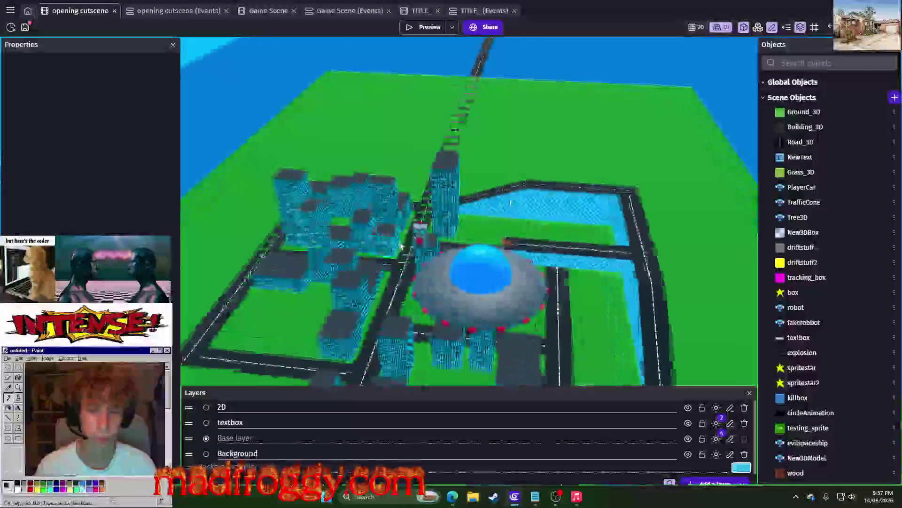
- Drag the fakerobbot along X and Y onto the UFO dome at Z 1515, then return to the events
mouse_move(384, 206)
left_mouse_down()
mouse_move(540, 221)
mouse_move(592, 237)
mouse_move(564, 212)
left_mouse_up()
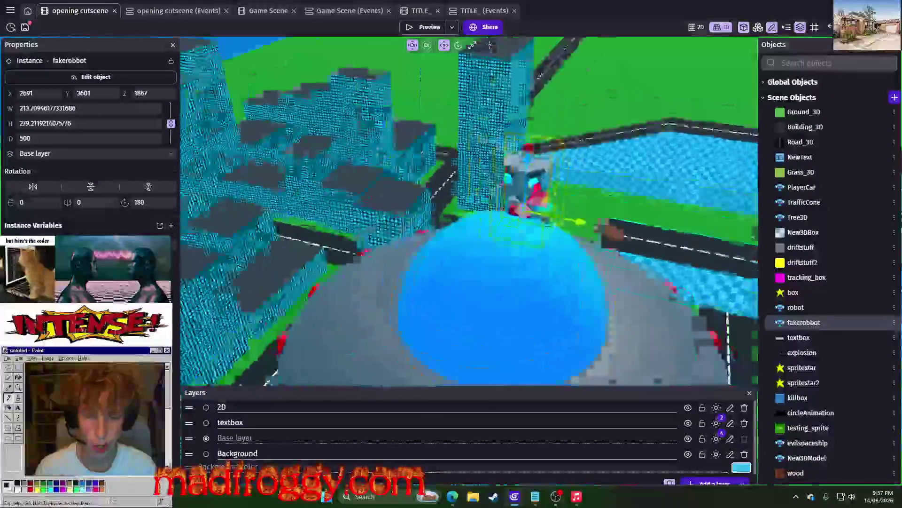
mouse_move(414, 202)
left_mouse_down()
mouse_move(367, 299)
mouse_move(555, 194)
mouse_move(554, 232)
mouse_move(556, 219)
left_mouse_up()
mouse_move(582, 266)
left_mouse_down()
mouse_move(570, 262)
mouse_move(609, 197)
mouse_move(630, 215)
mouse_move(611, 221)
mouse_move(616, 228)
mouse_move(593, 214)
mouse_move(557, 218)
left_mouse_up()
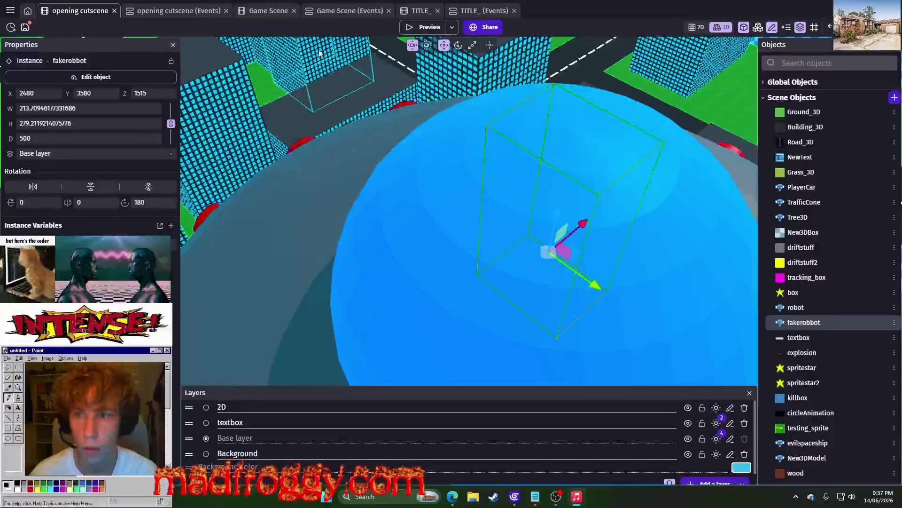
left_click(170, 11)
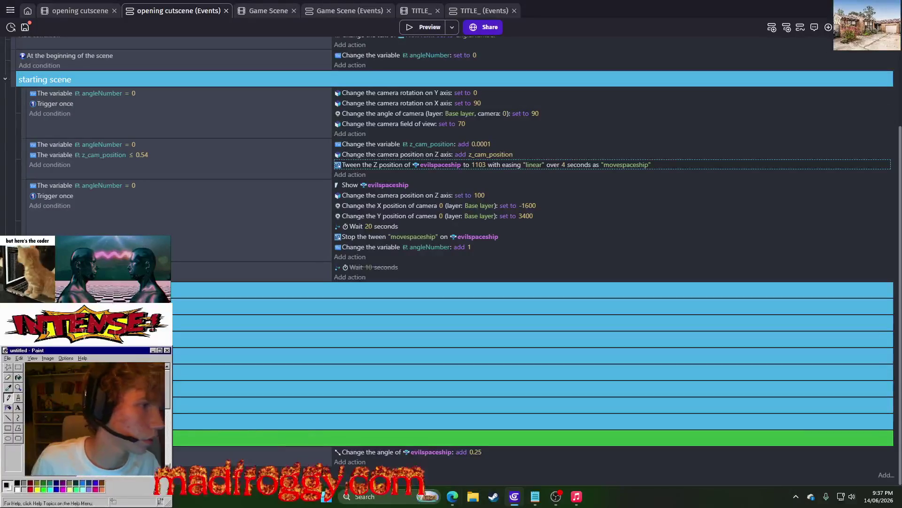
key("alt+Tab")
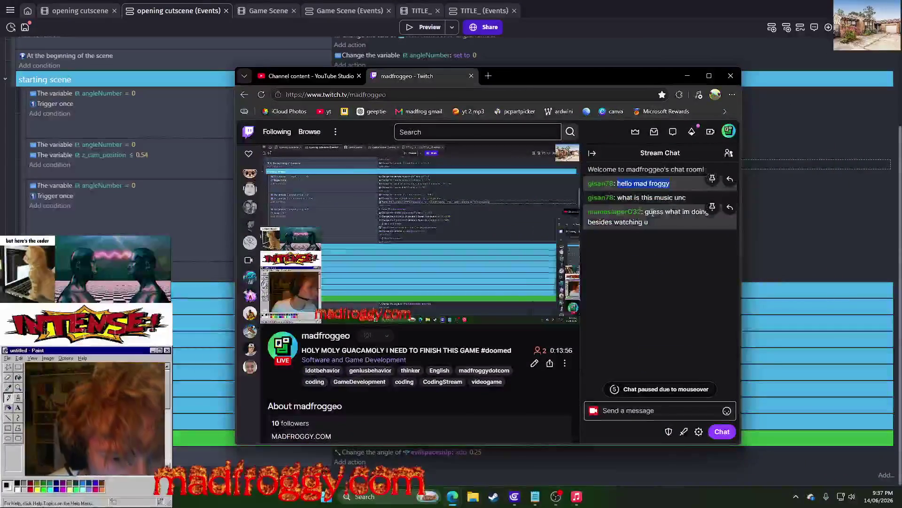
left_click(604, 222)
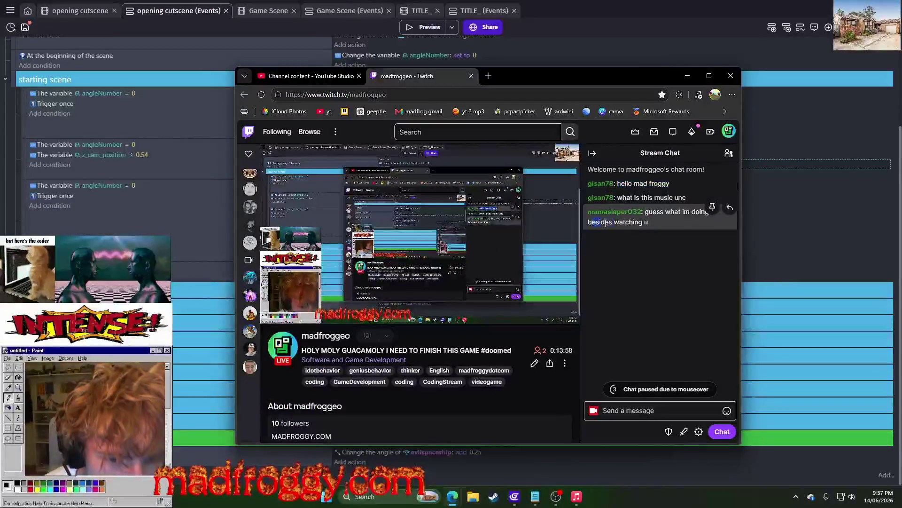
left_click_drag(604, 222, 648, 223)
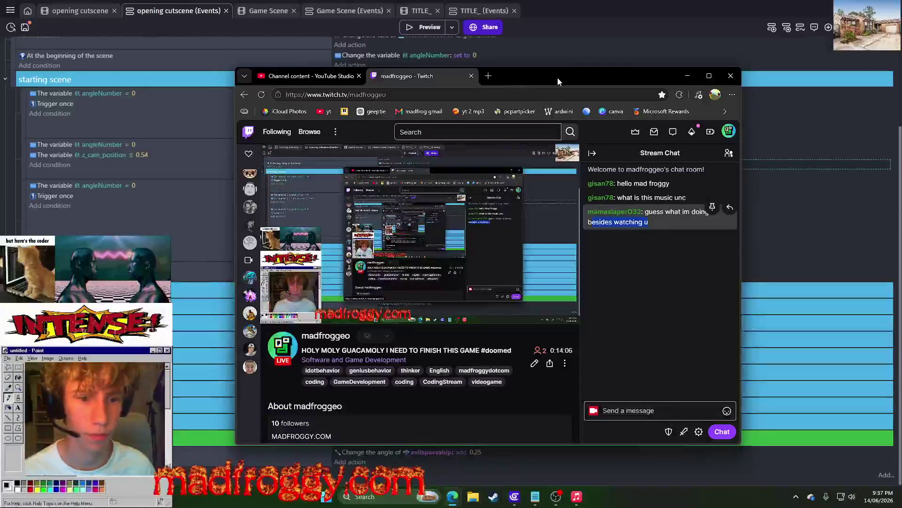
left_click(670, 252)
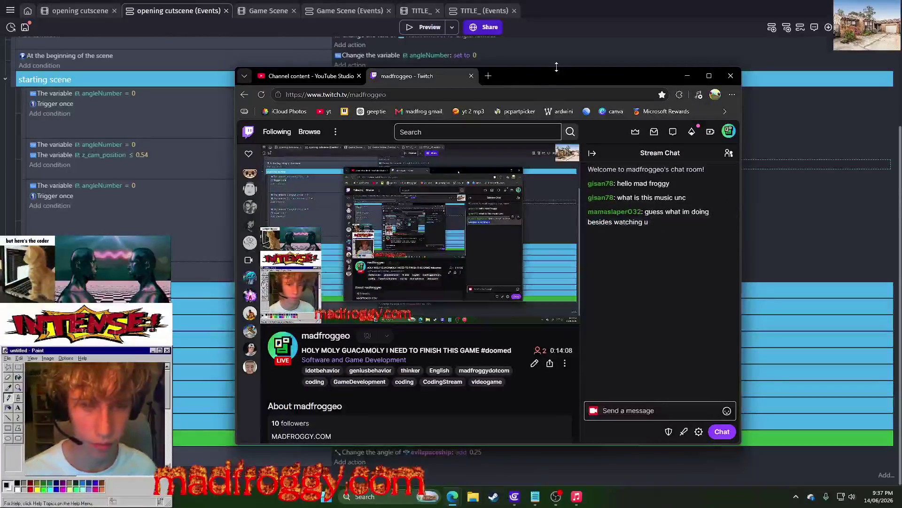
left_click_drag(690, 239, 652, 238)
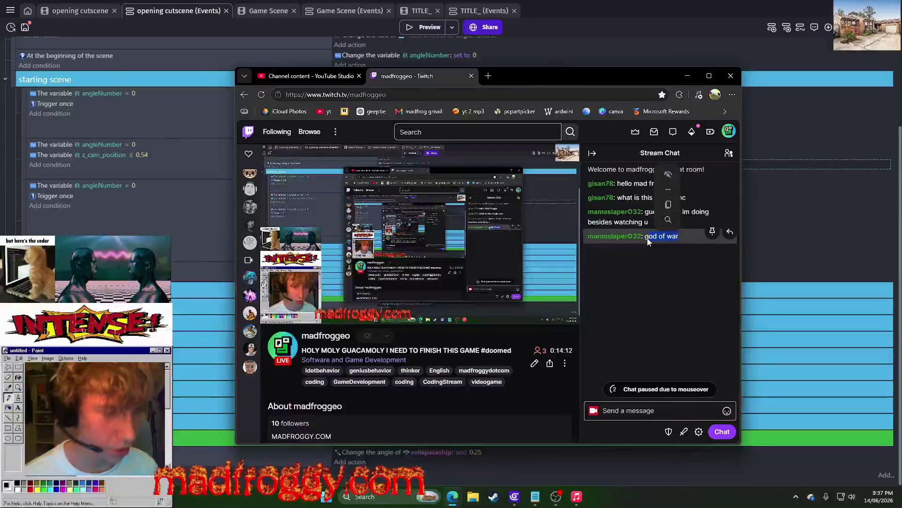
left_click(687, 75)
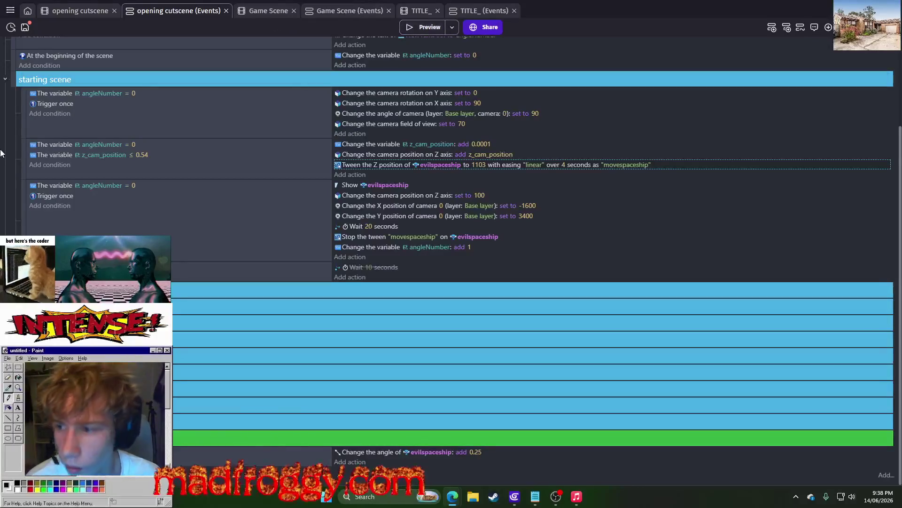
- Save the project and add a 'Tween object Z position' action for the robot object
key("ctrl+s")
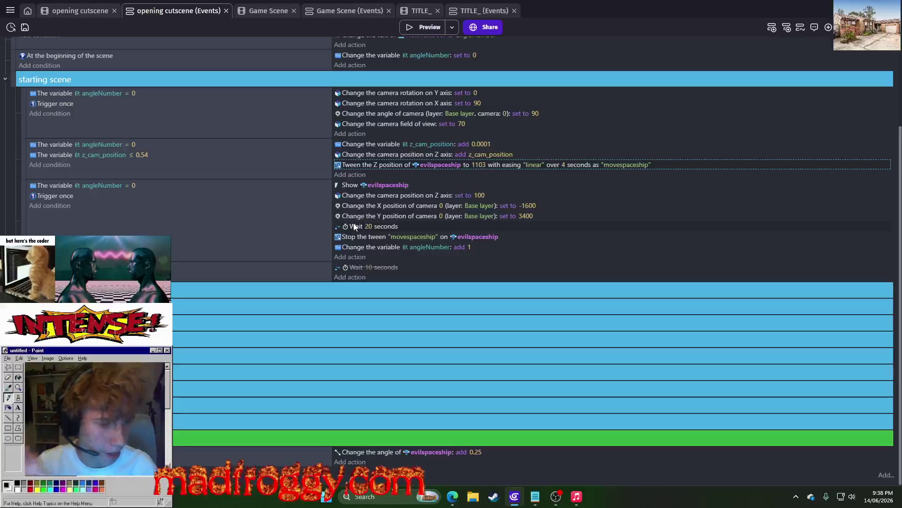
left_click(360, 261)
type("tween z positi")
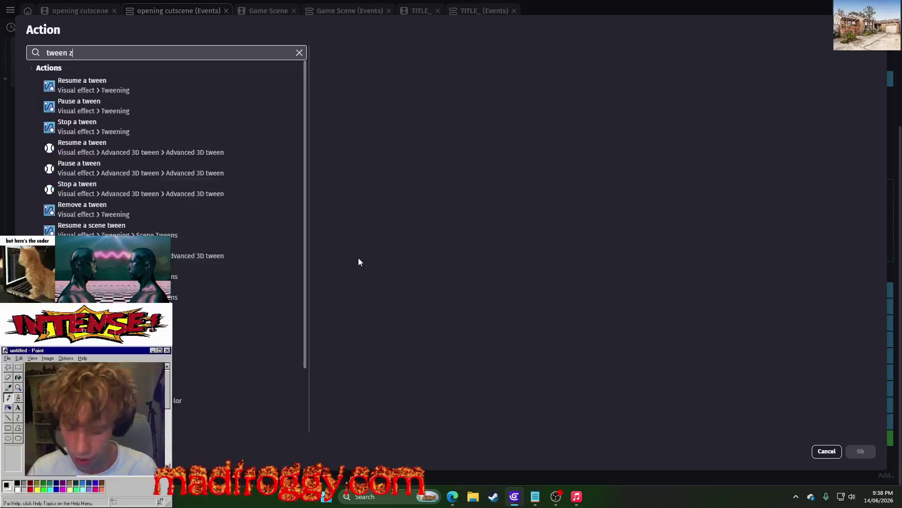
type("on")
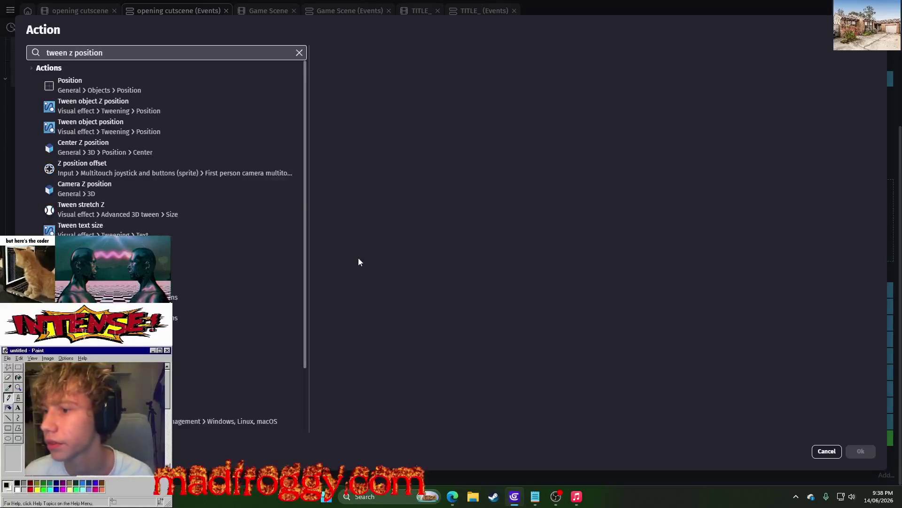
left_click(190, 105)
left_click(162, 130)
left_click(196, 108)
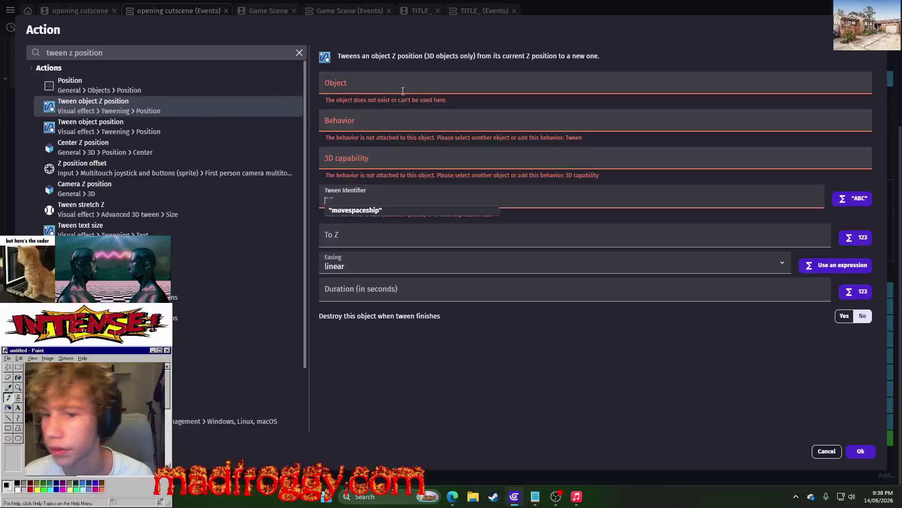
left_click(395, 93)
scroll(380, 248, "down", 3)
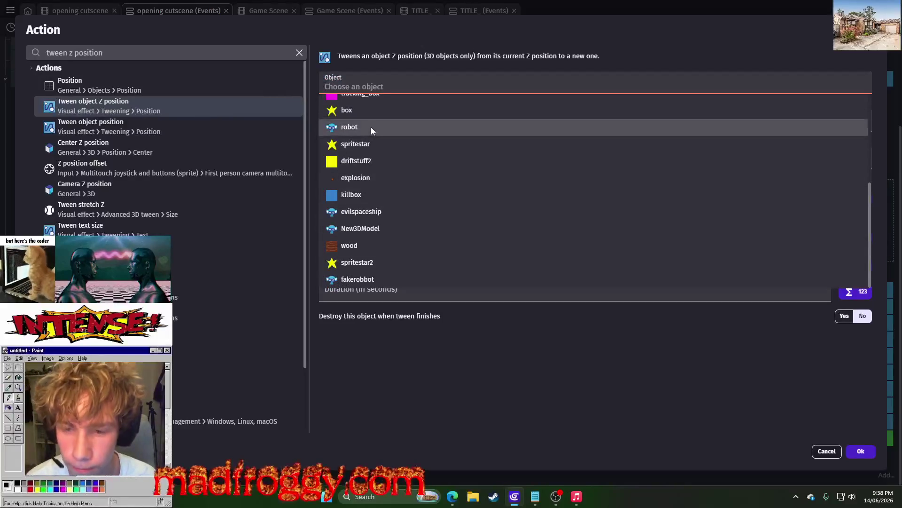
left_click(371, 127)
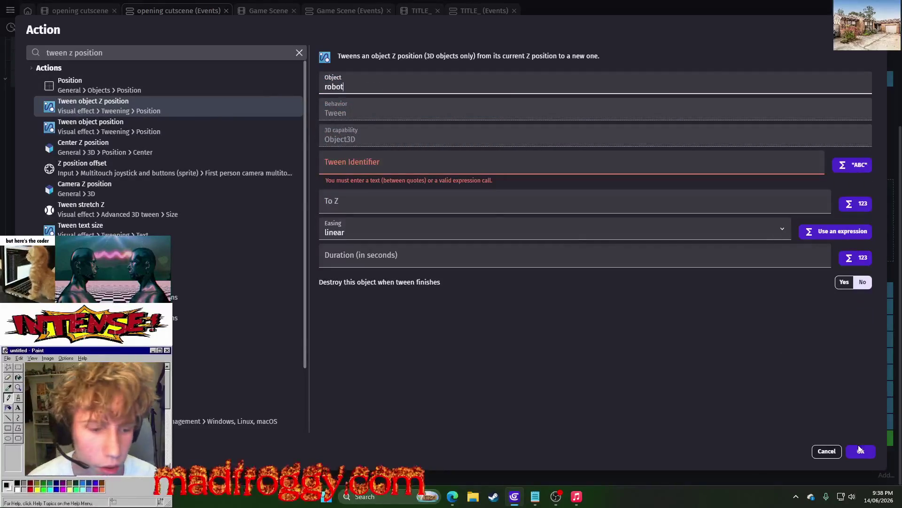
left_click(860, 450)
- Switch the tween's object from robot to fakerobbot, checking heights in the 3D scene
key("ctrl+shift+Tab")
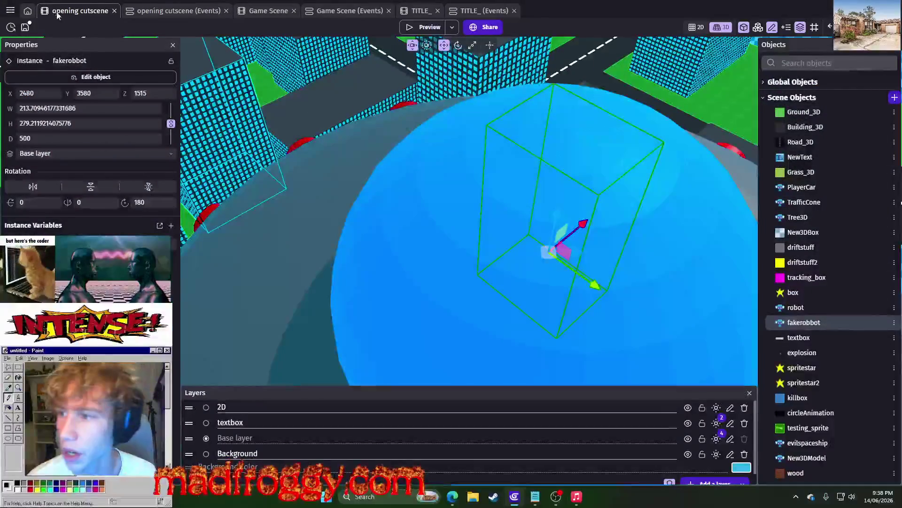
left_click(133, 14)
left_click(428, 258)
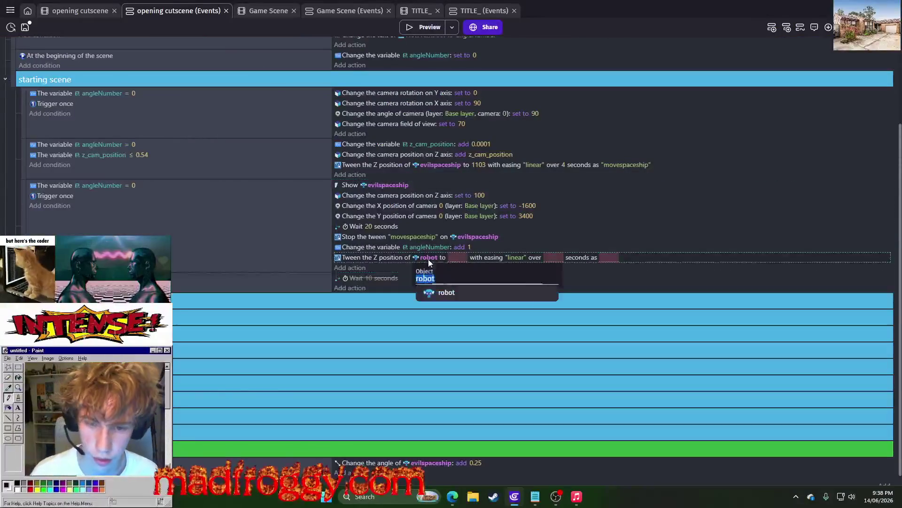
left_click(452, 293)
left_click(473, 258)
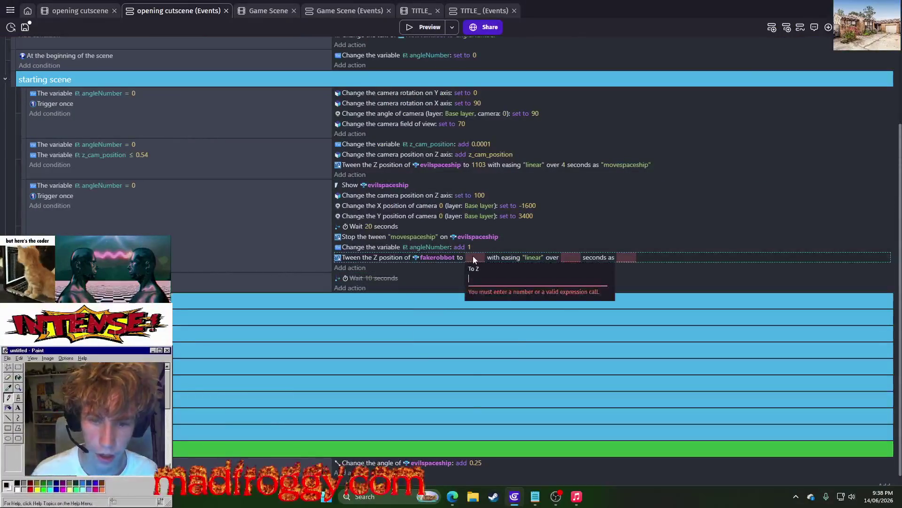
left_click(83, 12)
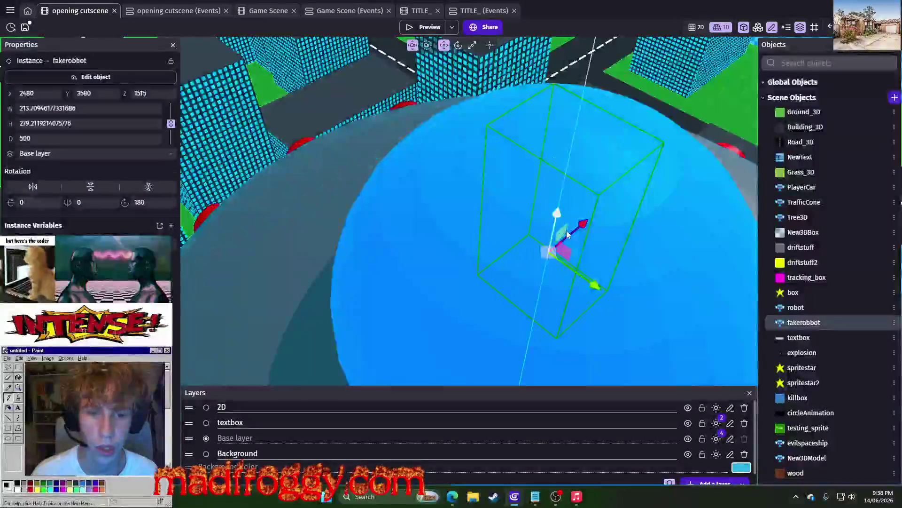
mouse_move(606, 112)
left_mouse_down()
mouse_move(654, 22)
mouse_move(624, 44)
left_mouse_up()
scroll(603, 63, "down", 5)
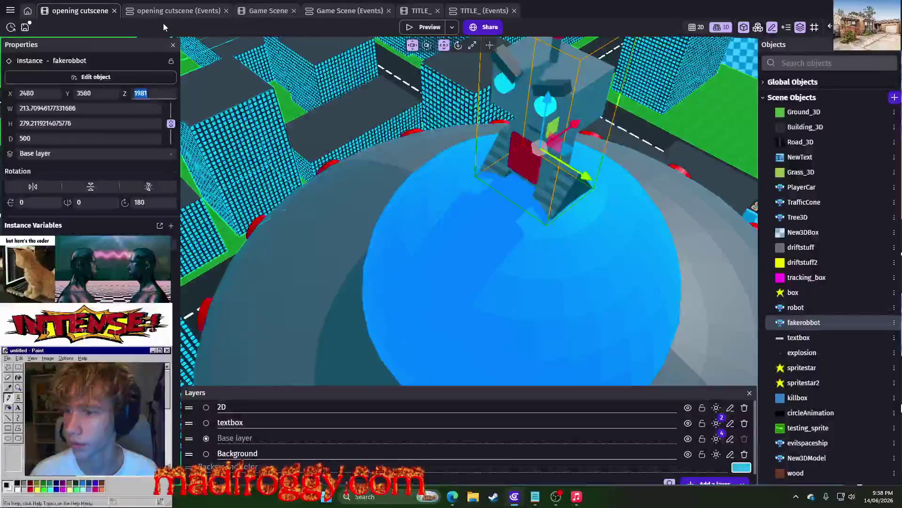
left_click(176, 10)
- Set the tween's target Z to 1981, duration 2 seconds, and identifier 'robotrising'
left_click(475, 257)
type("1981")
left_click(564, 257)
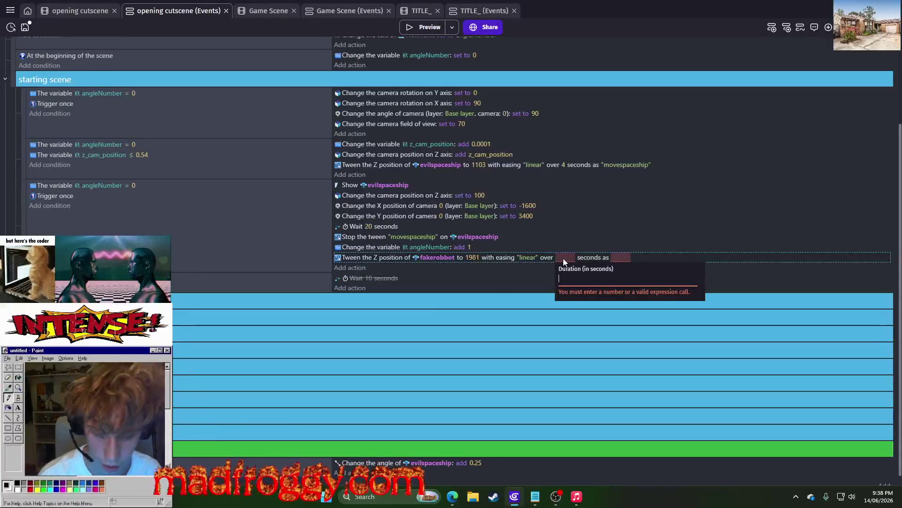
type("2")
left_click(621, 256)
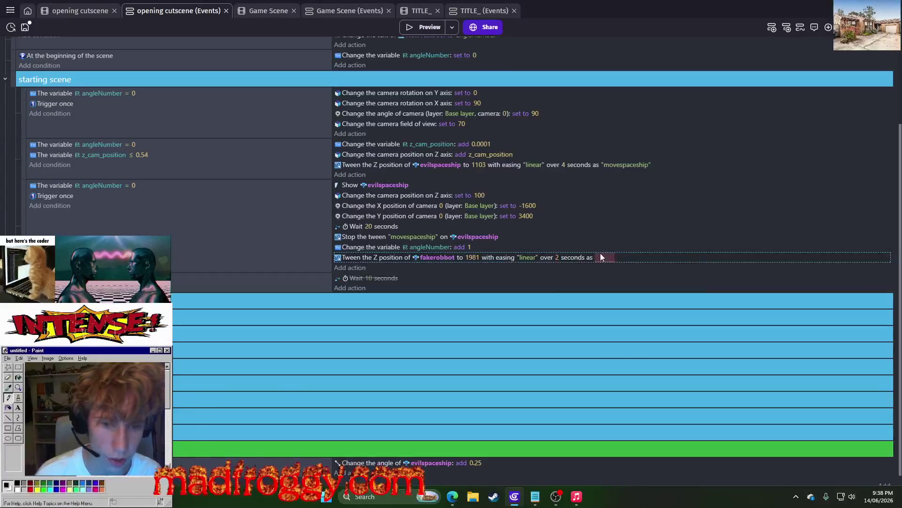
left_click(604, 253)
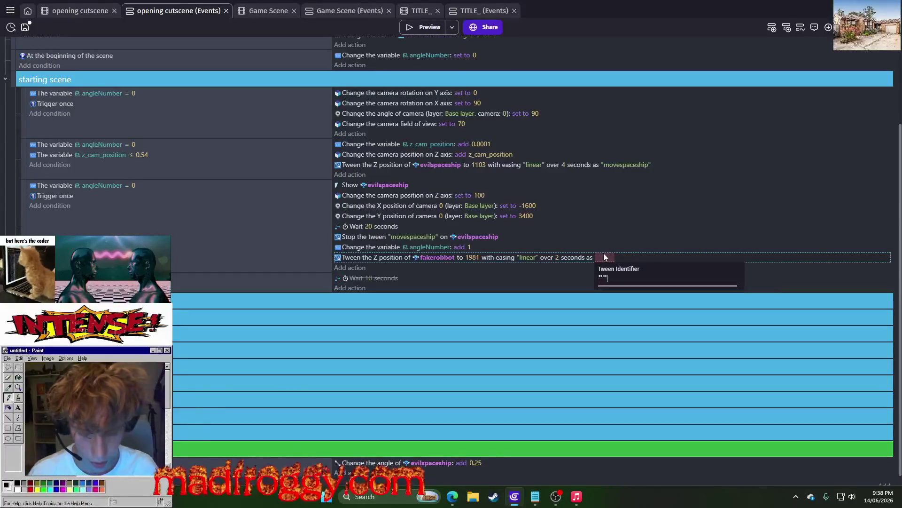
type("robotrising")
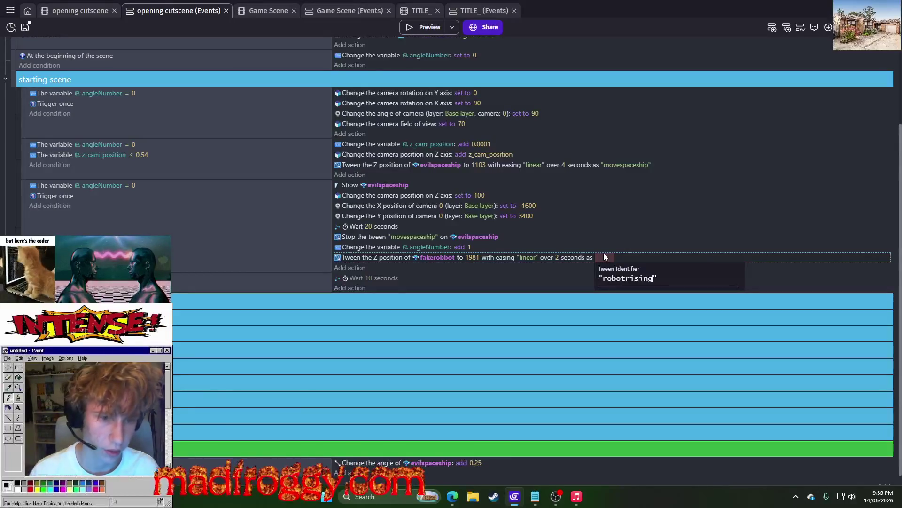
key("Return")
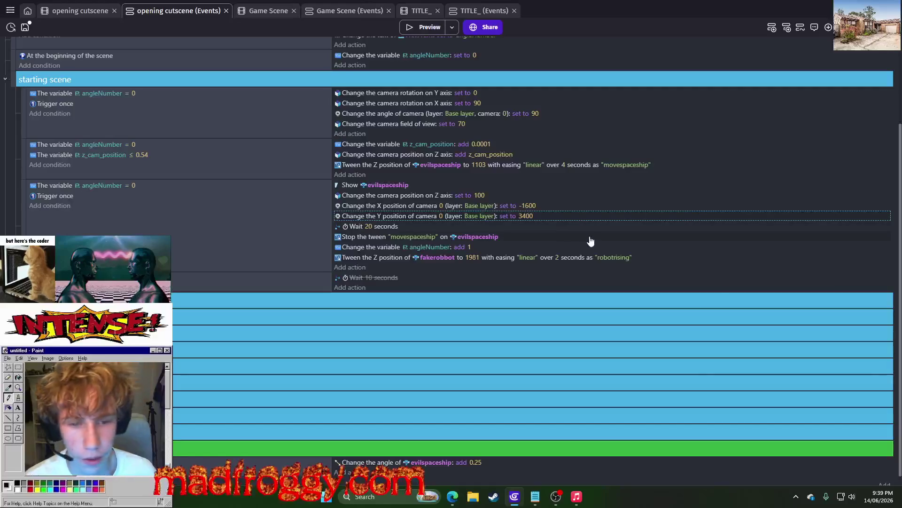
key("ctrl+shift+Tab")
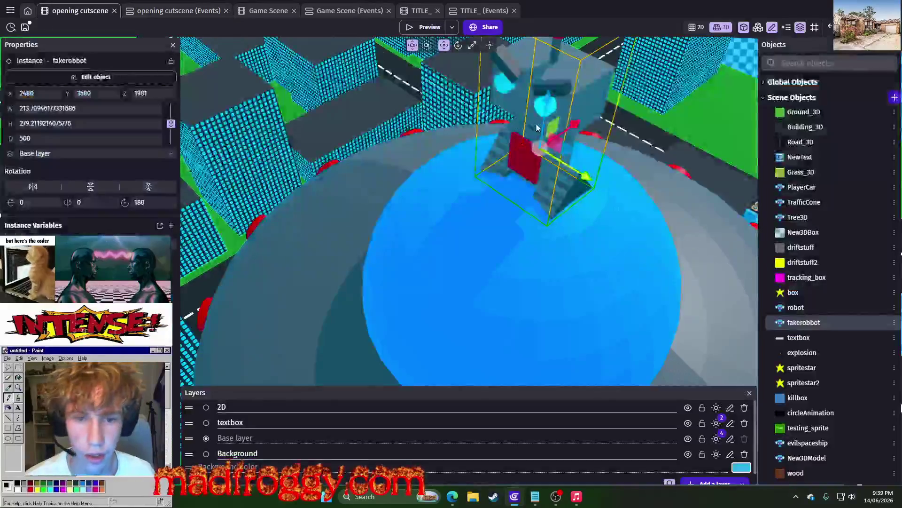
- Lower fakerobbot back to Z 1515 and add a Hide action to the cutscene event
left_click_drag(547, 217, 462, 199)
left_click(152, 16)
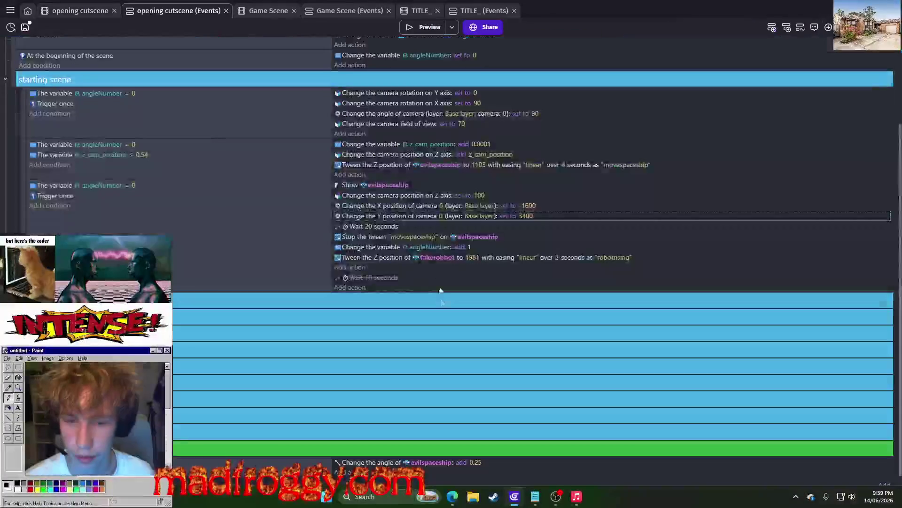
left_click(345, 262)
type("hide")
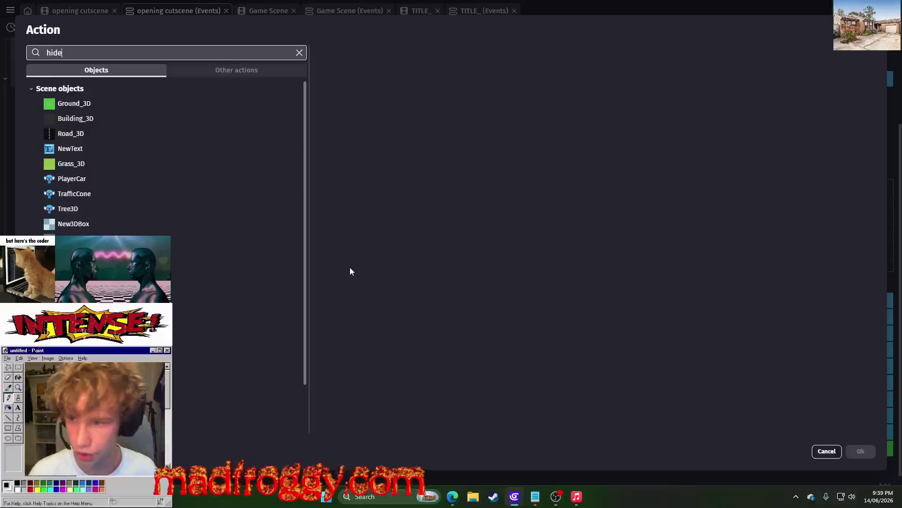
left_click(222, 87)
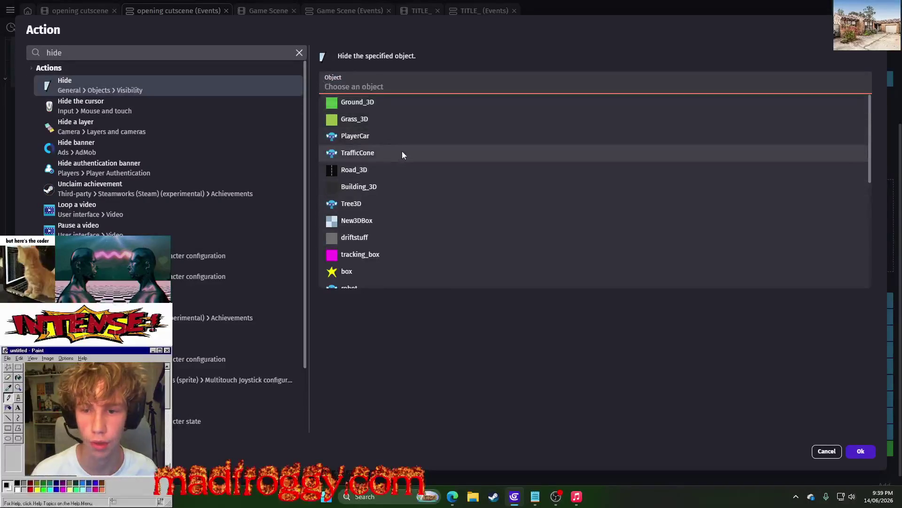
scroll(402, 151, "down", 2)
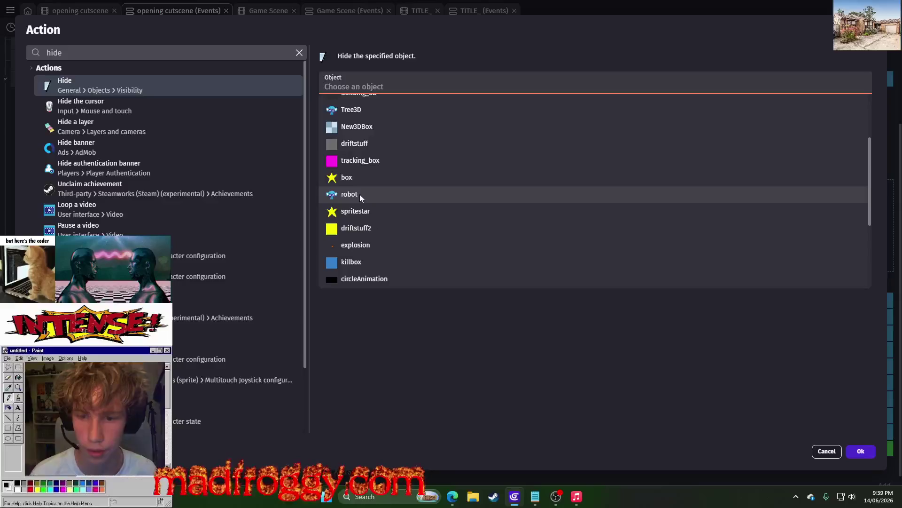
left_click(360, 194)
left_click(853, 449)
left_click(368, 278)
key("Escape")
- Paste a copy of Show evilspaceship after the wait and move Hide below the first Show
left_click(350, 184)
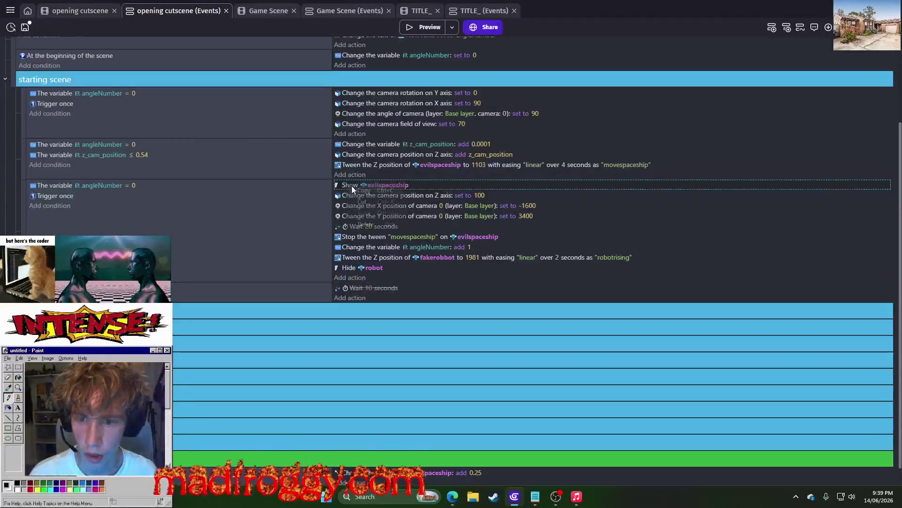
right_click(361, 235)
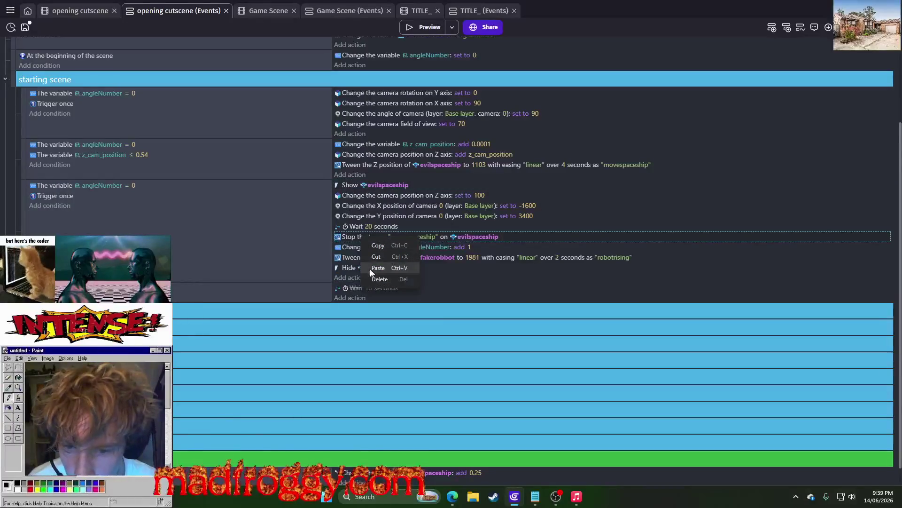
left_click(370, 269)
left_click_drag(358, 219, 355, 193)
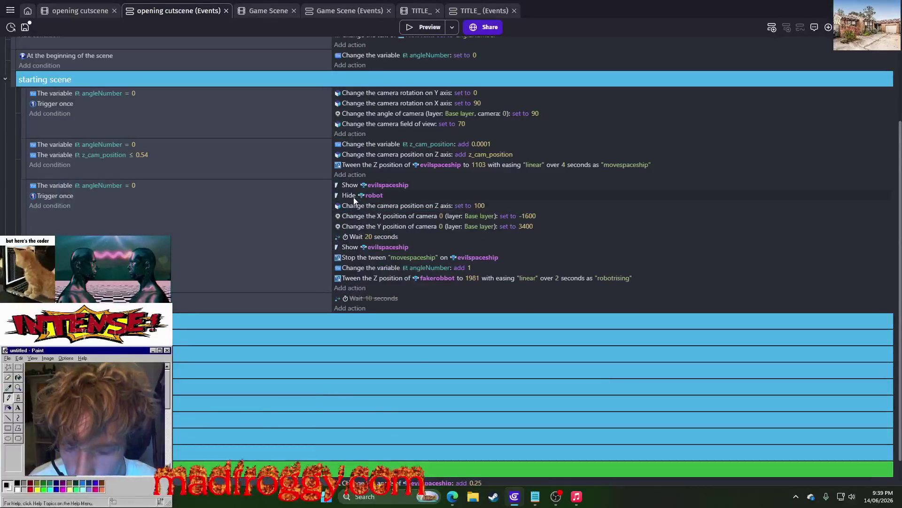
- Point the second Show and the Hide action at fakerobbot, then preview the game
left_click(378, 245)
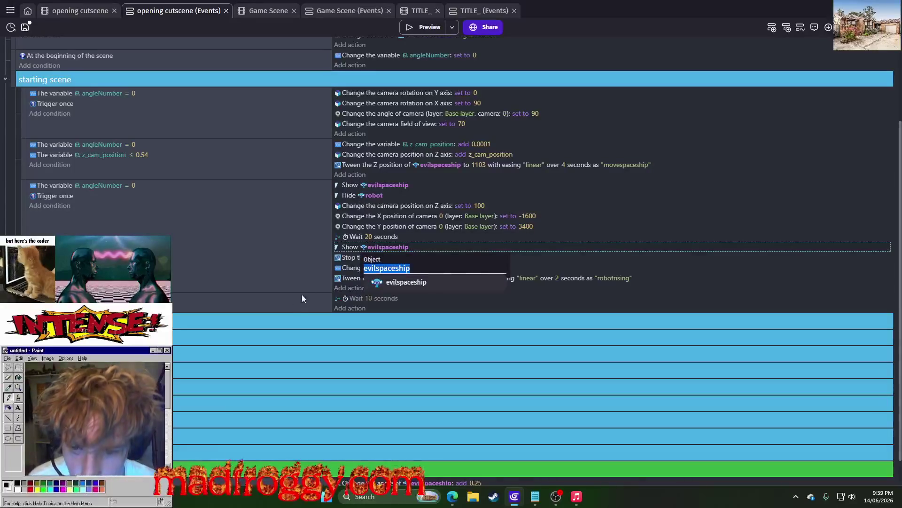
left_click(295, 302)
left_click(380, 247)
key("BackSpace")
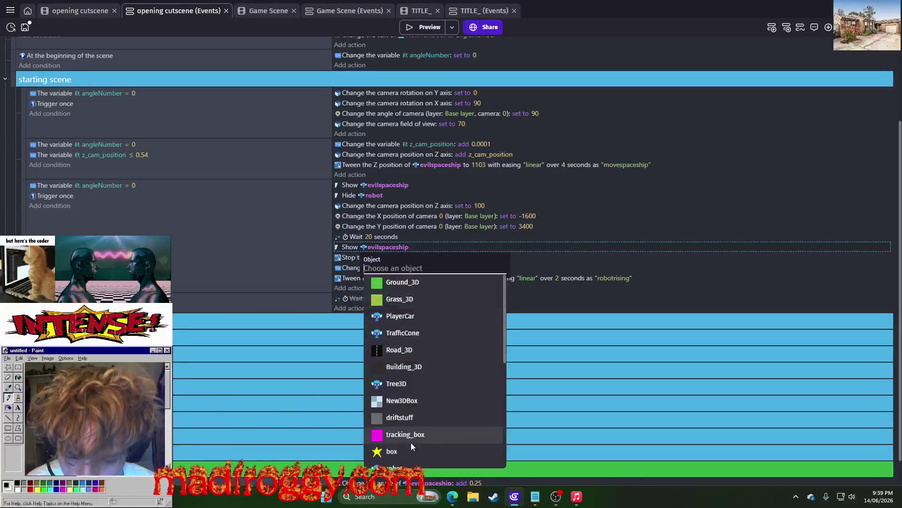
type("fa")
left_click(413, 282)
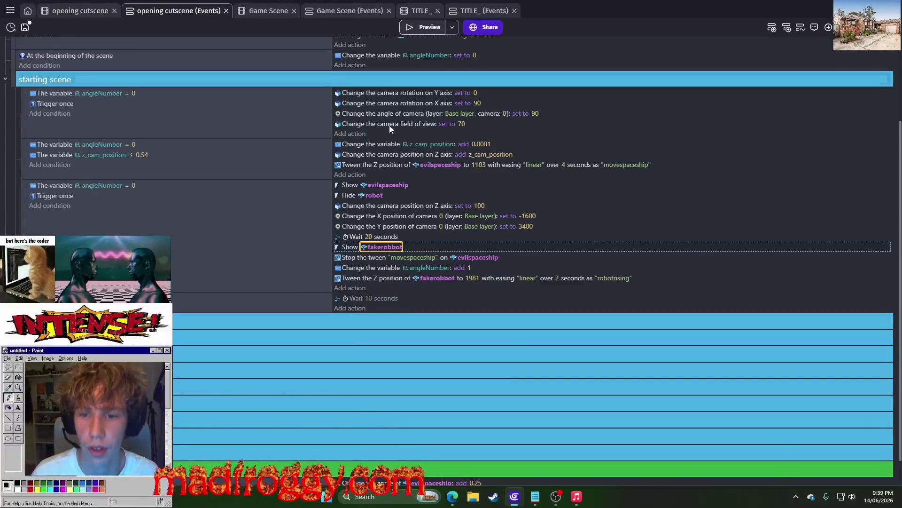
left_click(373, 196)
key("Return")
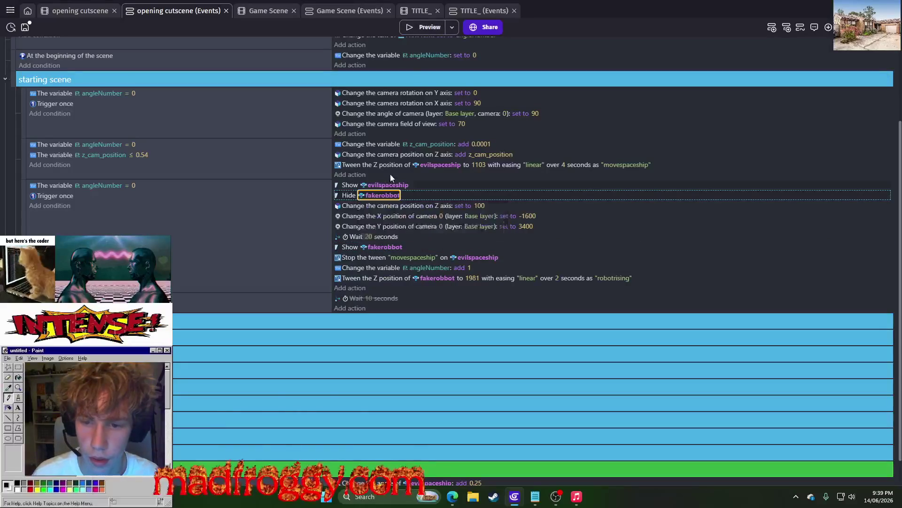
left_click(420, 28)
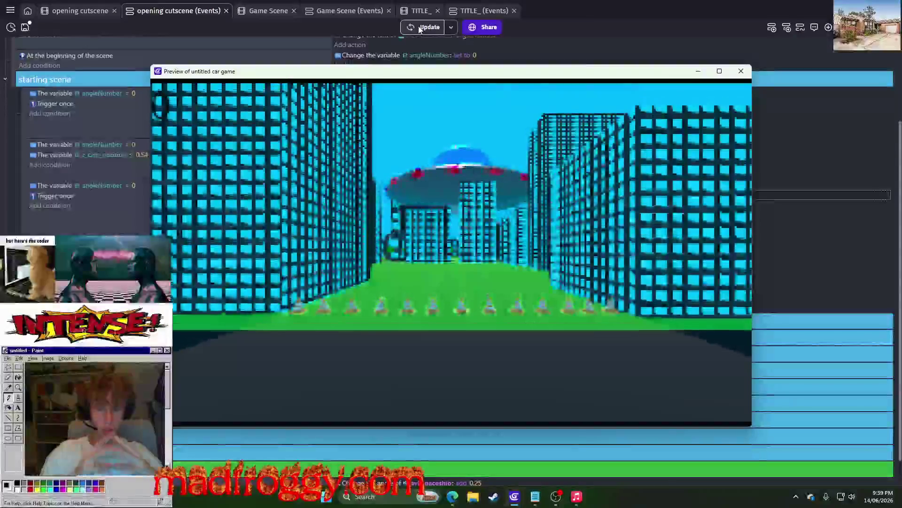
- Close the preview, set the evilspaceship dome's Z to 25000, then rerun and close the preview
key("alt+F4")
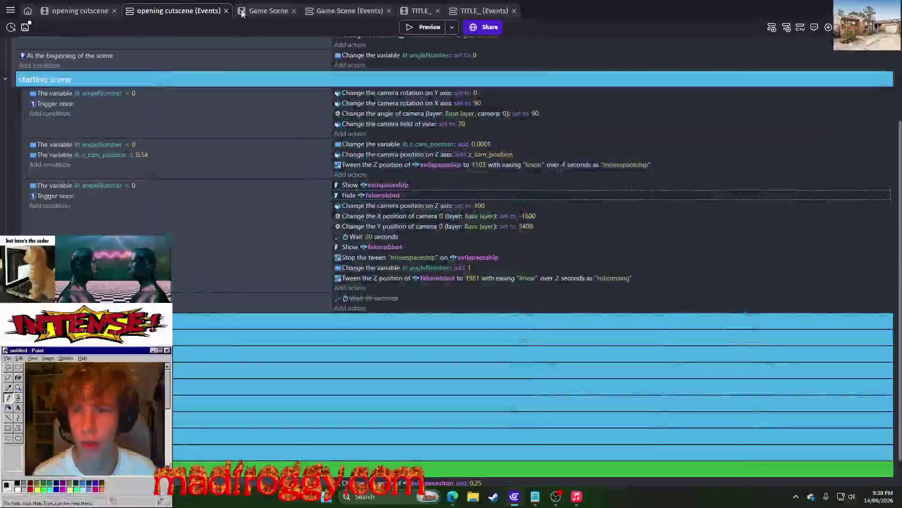
left_click(91, 9)
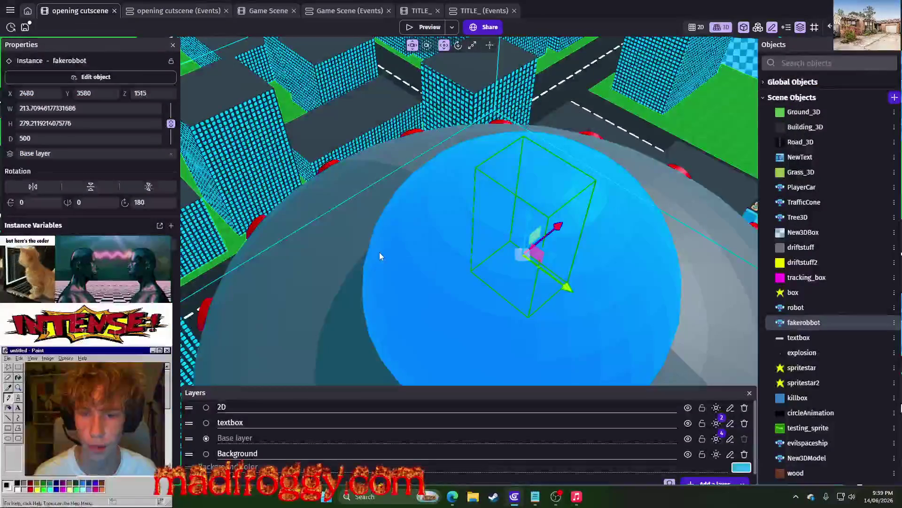
scroll(318, 184, "down", 2)
left_click(318, 184)
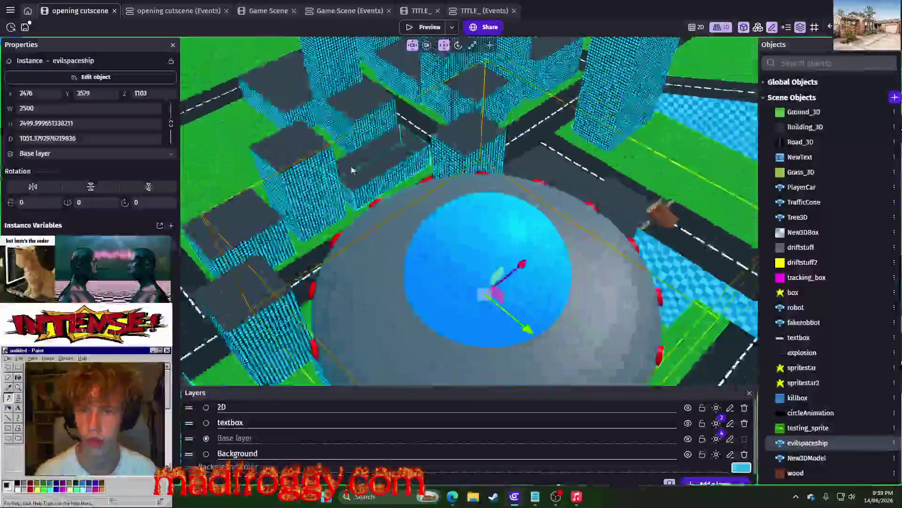
left_click_drag(160, 94, 135, 94)
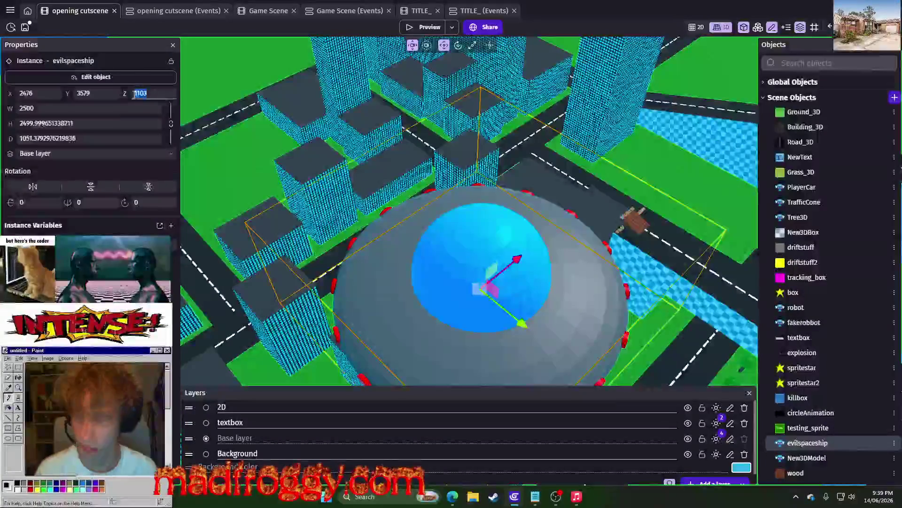
type("25000")
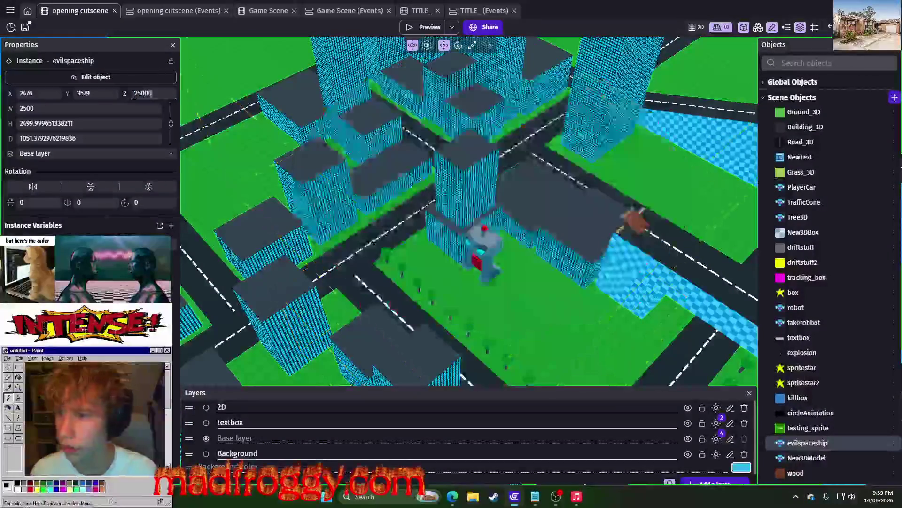
left_click(435, 28)
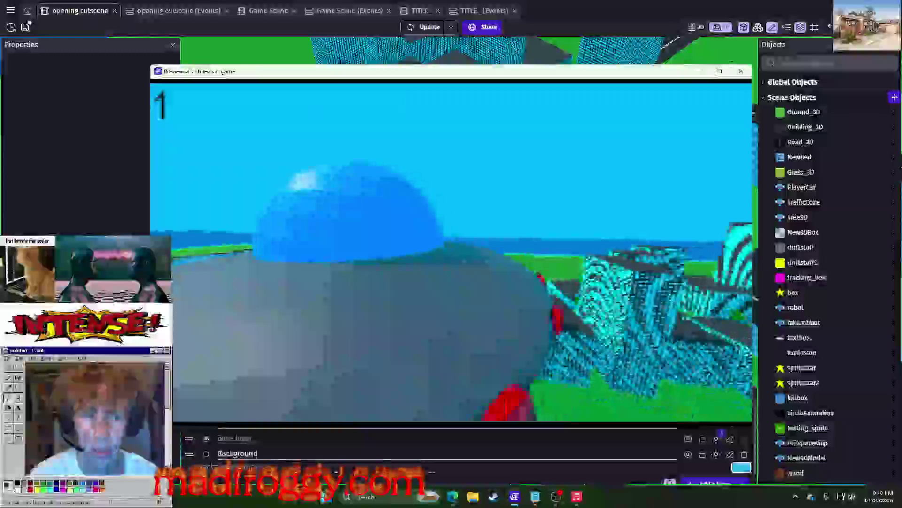
left_click(739, 72)
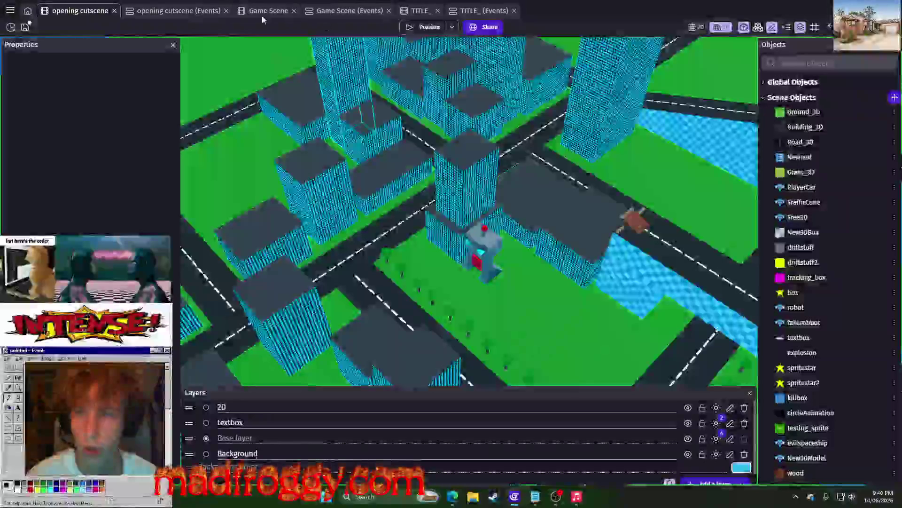
- Select the fakerobbot in the scene view to inspect its X/Y/Z position, then return to the events
left_click(202, 12)
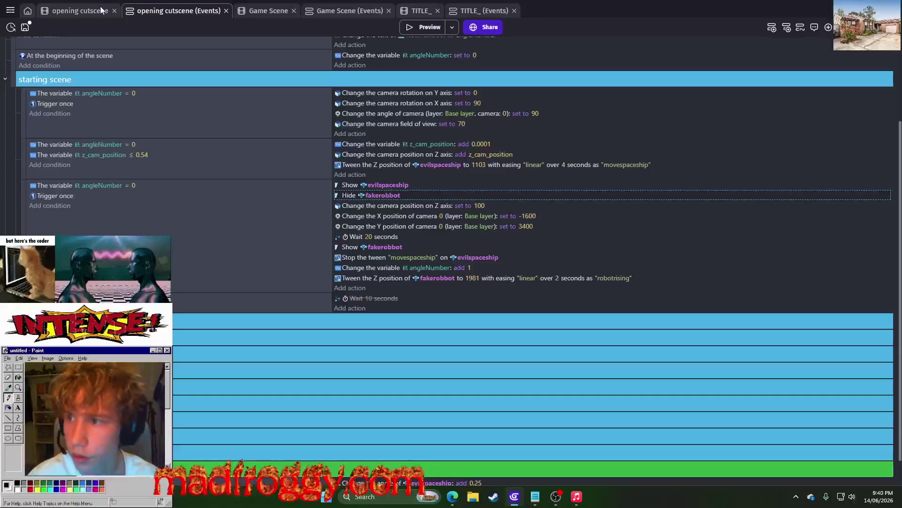
left_click(101, 10)
left_click(467, 264)
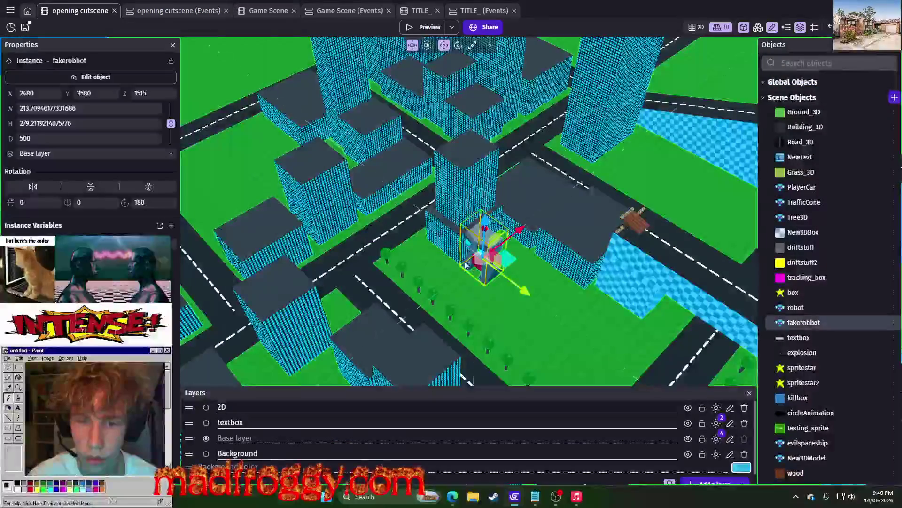
key("w")
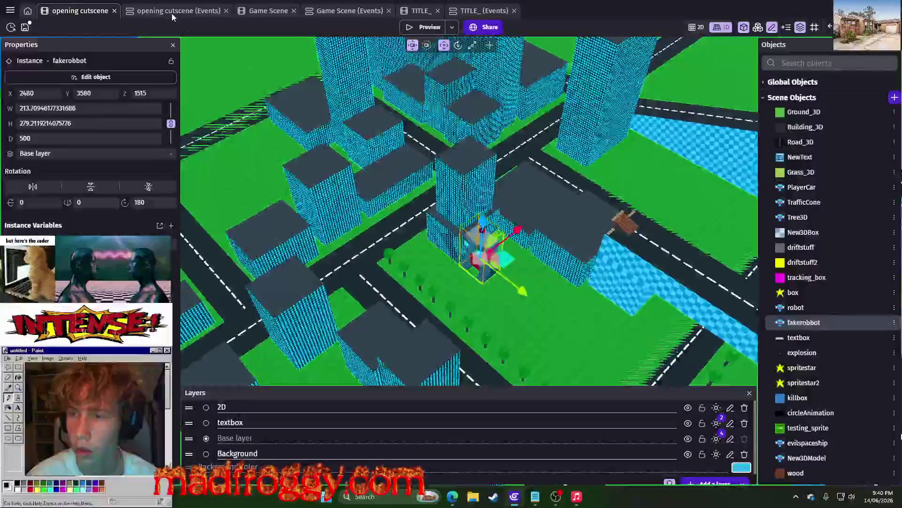
key("ctrl+Tab")
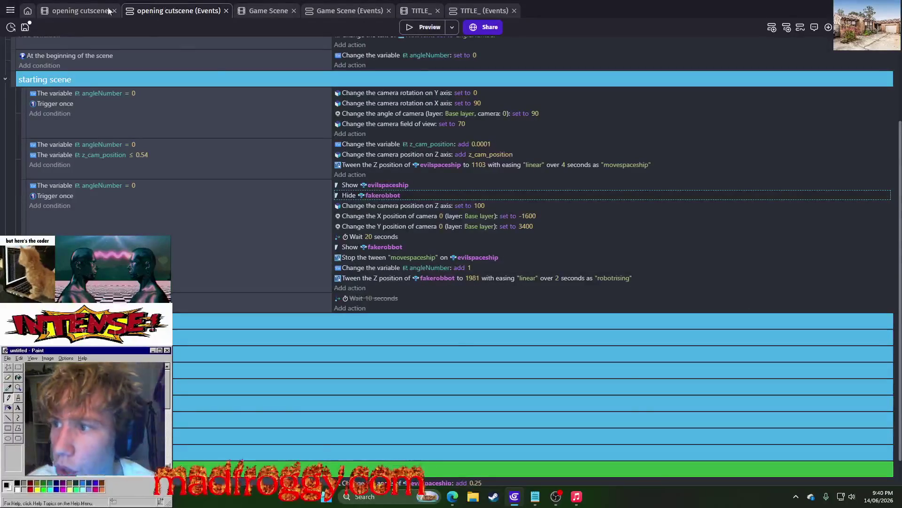
left_click(91, 10)
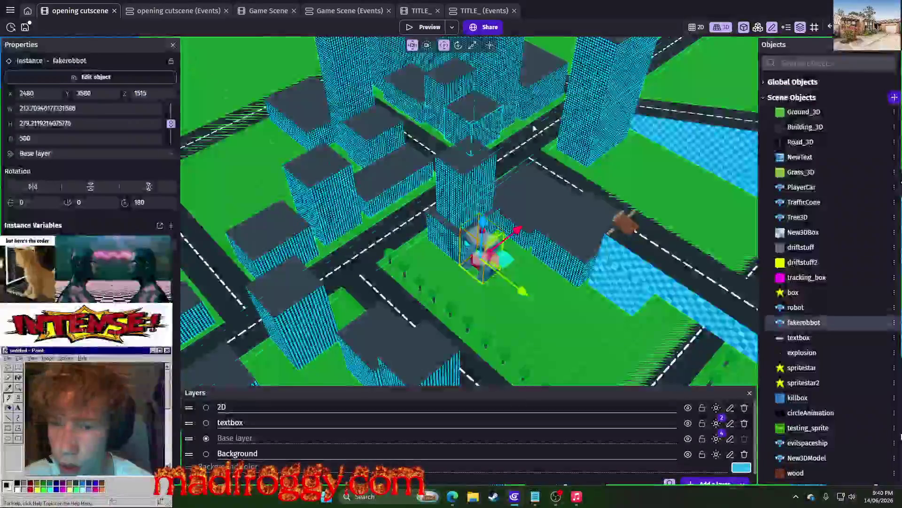
left_click(182, 10)
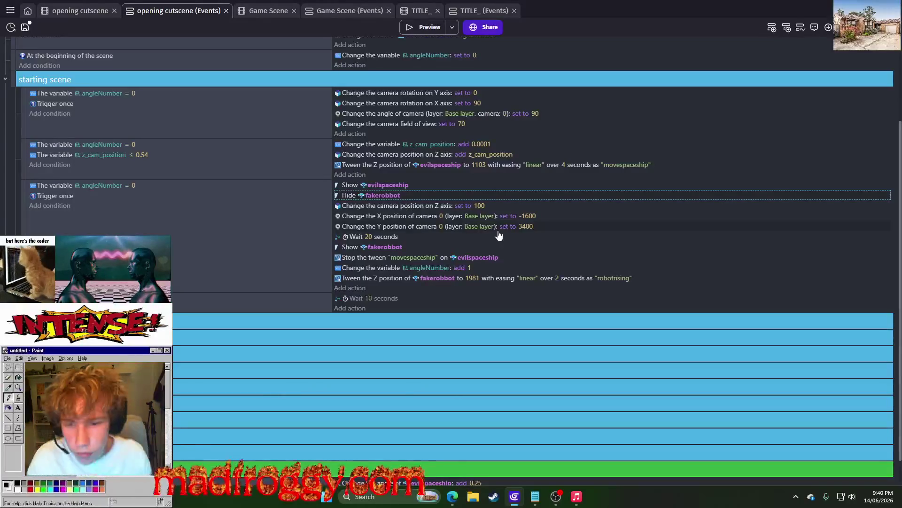
- Move the fakerobbot Z tween to just after the 20-second wait
left_click(380, 268)
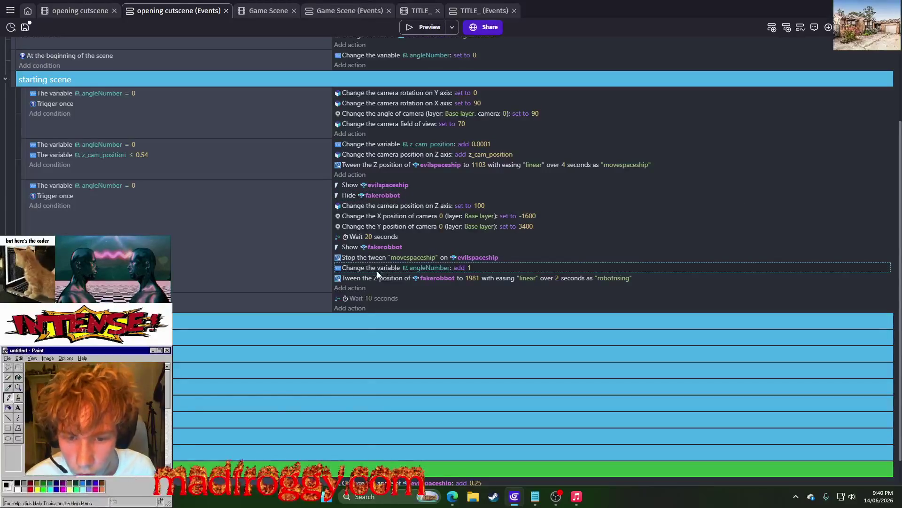
left_click(385, 278)
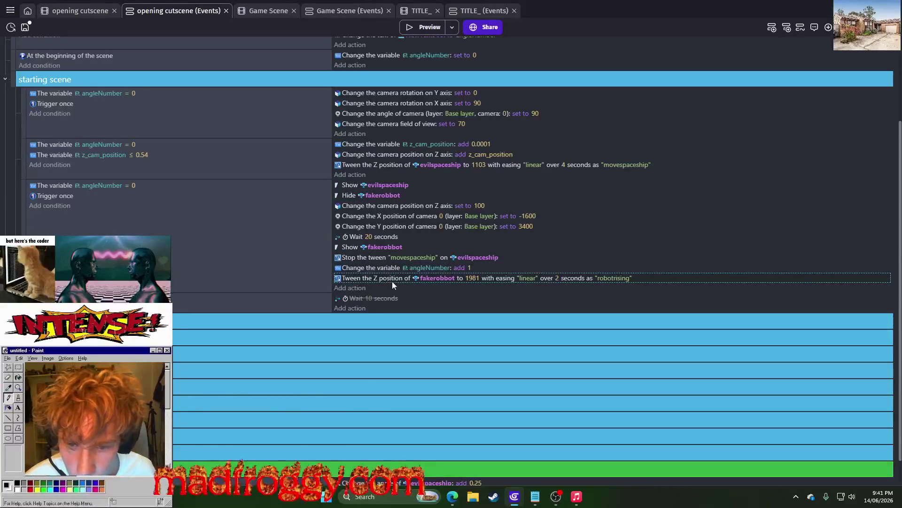
mouse_move(400, 279)
left_mouse_down()
mouse_move(393, 239)
mouse_move(353, 242)
left_mouse_up()
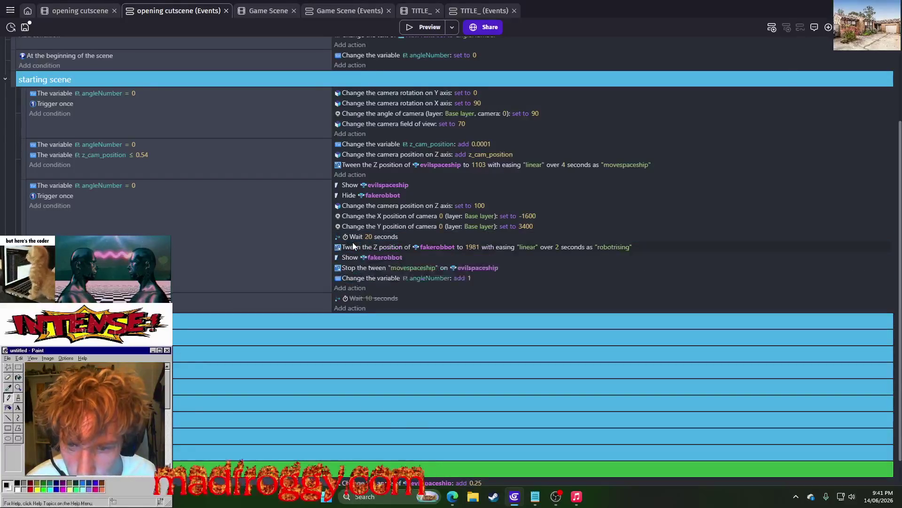
- Paste a copy of the Wait action after Show fakerobbot and set it to 5 seconds
left_click(353, 236)
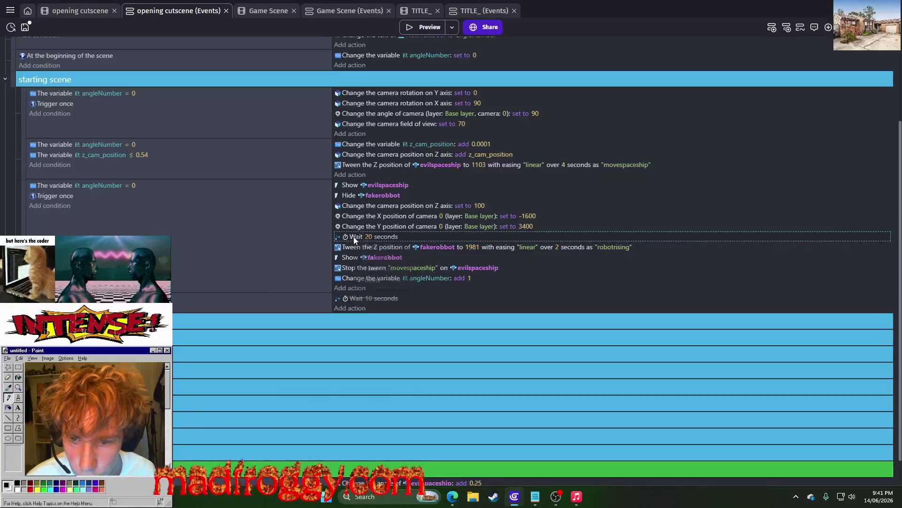
right_click(356, 268)
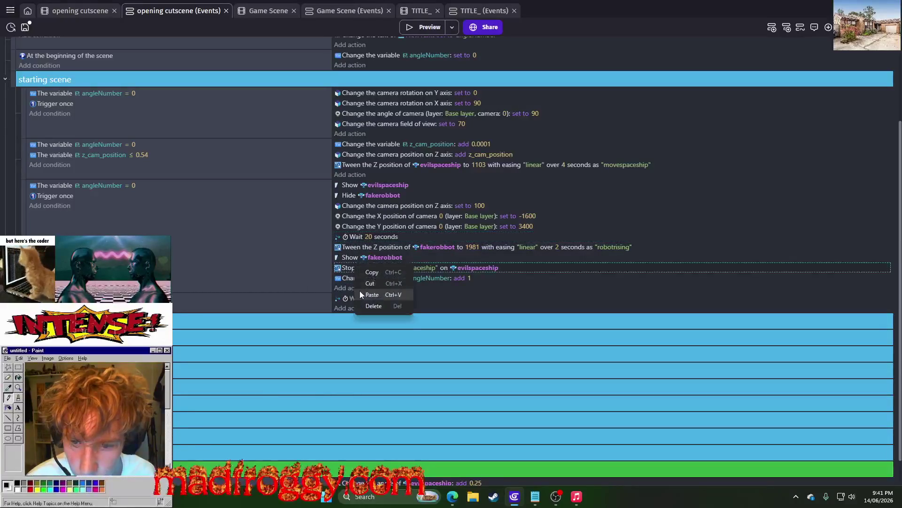
left_click(360, 290)
left_click(369, 268)
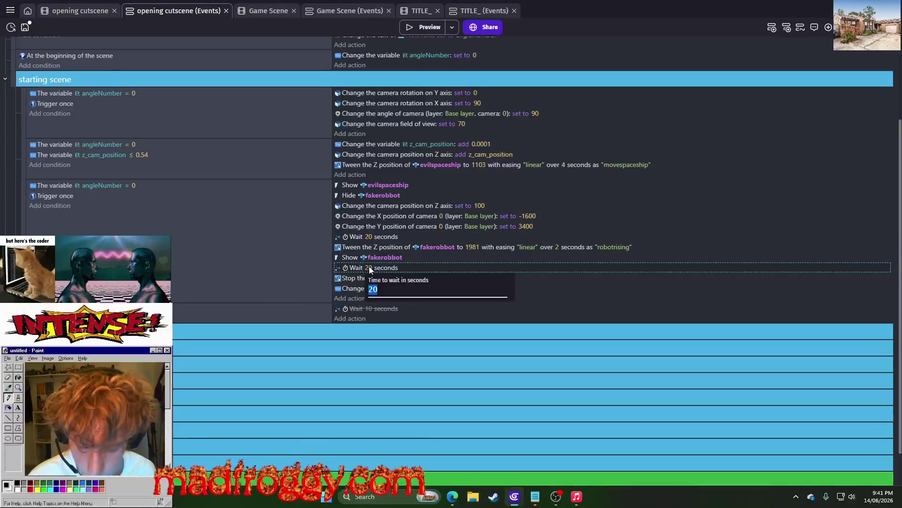
type("2")
key("BackSpace")
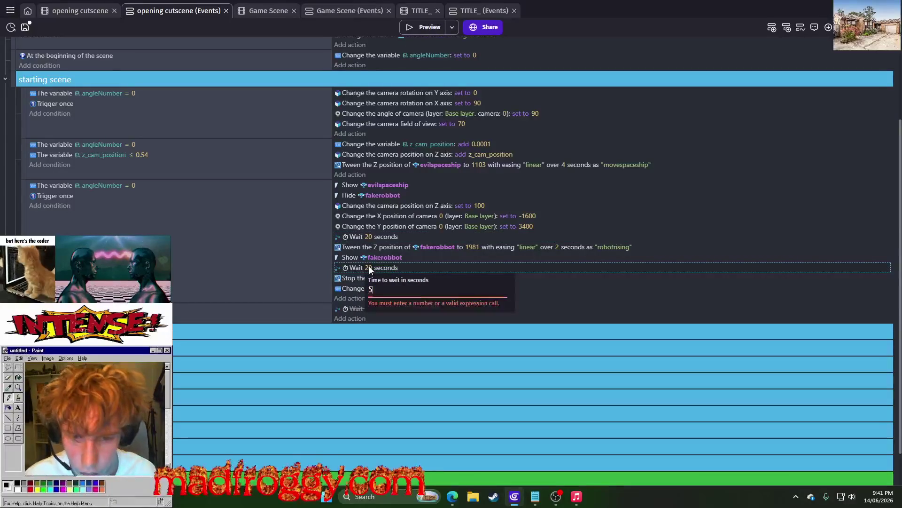
type("3")
key("Return")
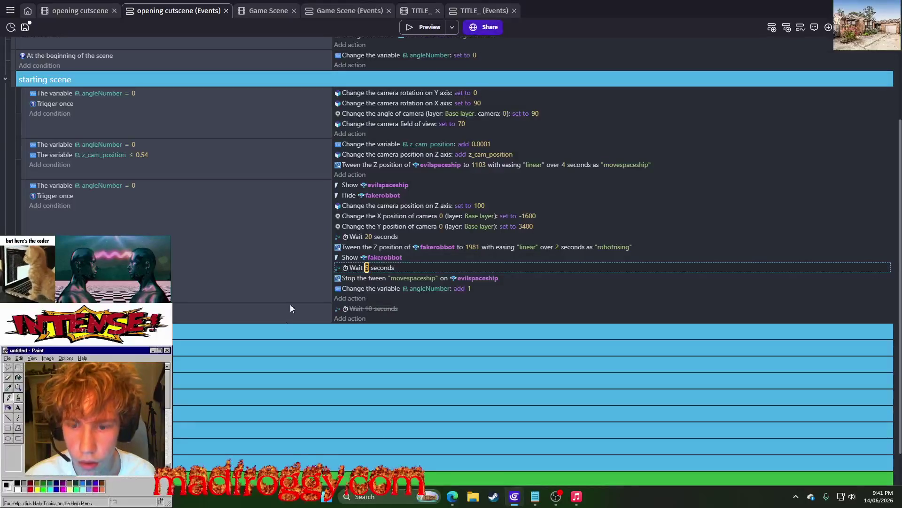
- Move the Stop tween and angleNumber actions into the disabled block below, then preview the game
left_click(348, 280)
left_click(354, 284, "shift")
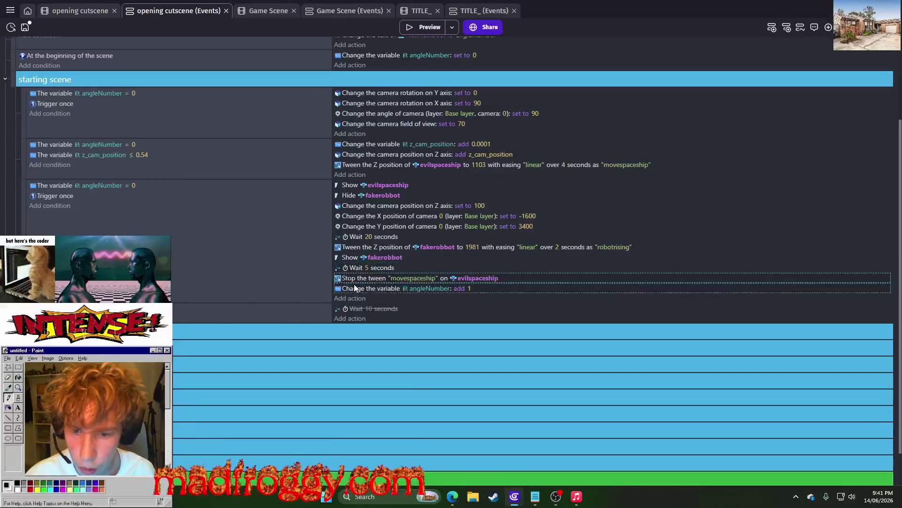
left_click_drag(354, 284, 348, 307)
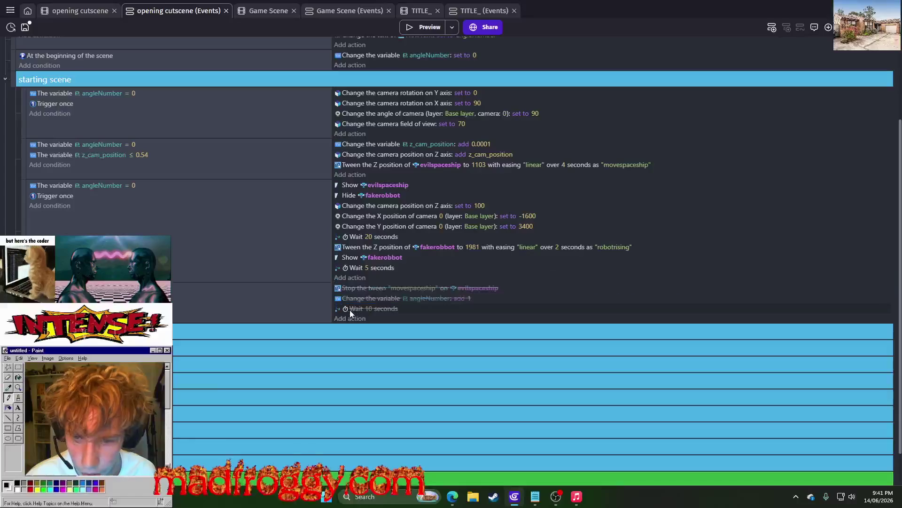
left_click(417, 25)
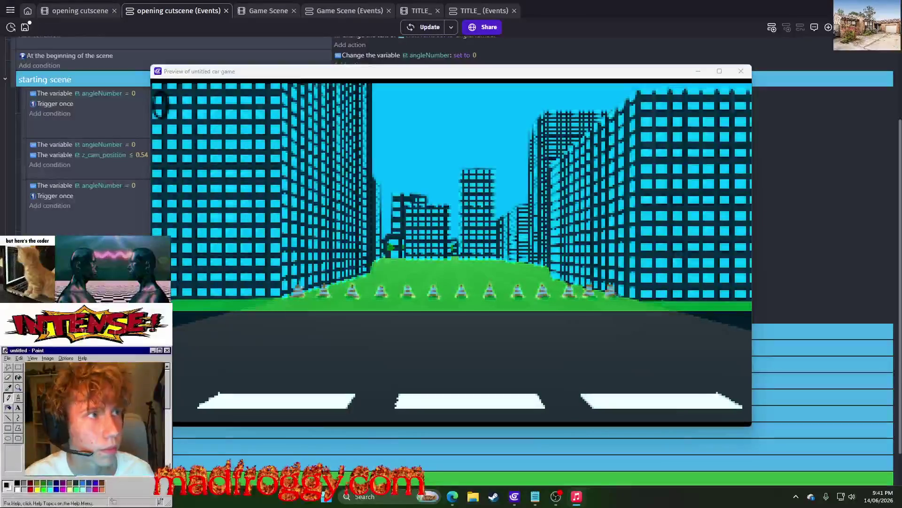
- Watch the cutscene in the 'untitled car game' preview, then switch to the Twitch stream page
left_click(522, 190)
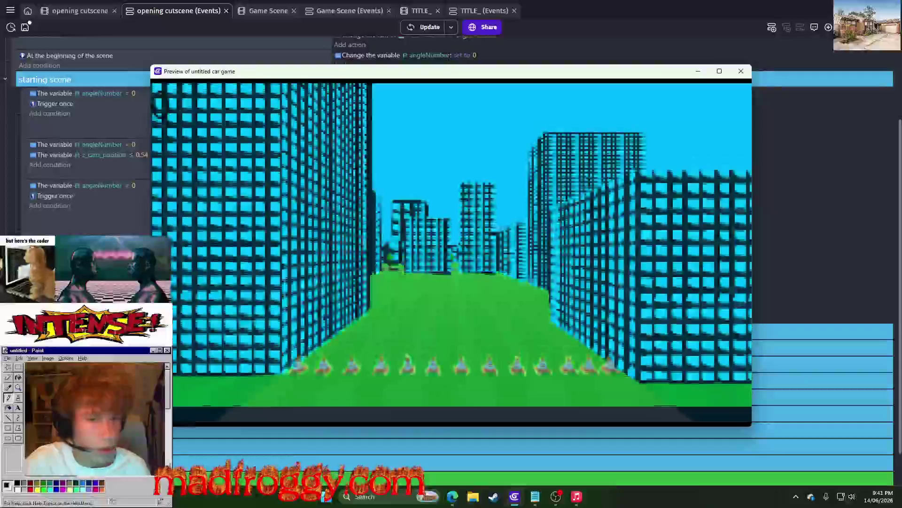
key("alt+Tab")
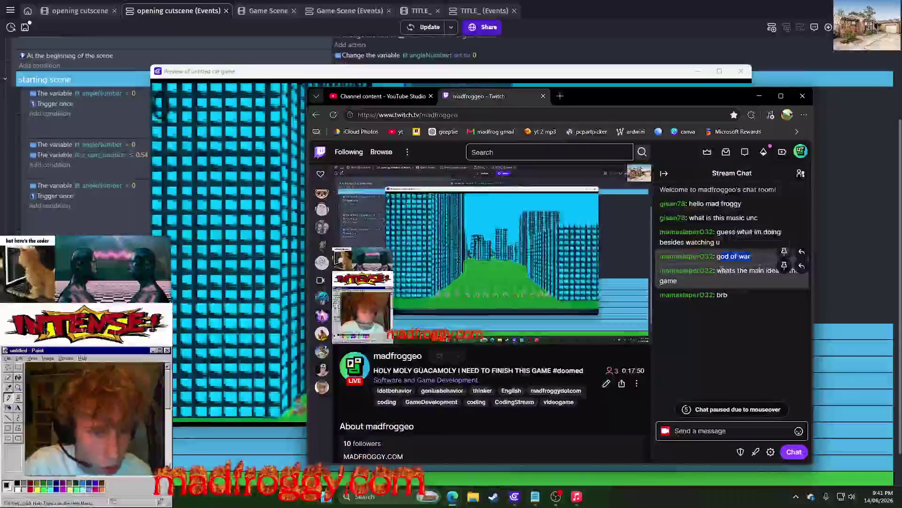
- Read a Twitch chat message and move the browser window off the game preview
left_click_drag(718, 271, 779, 273)
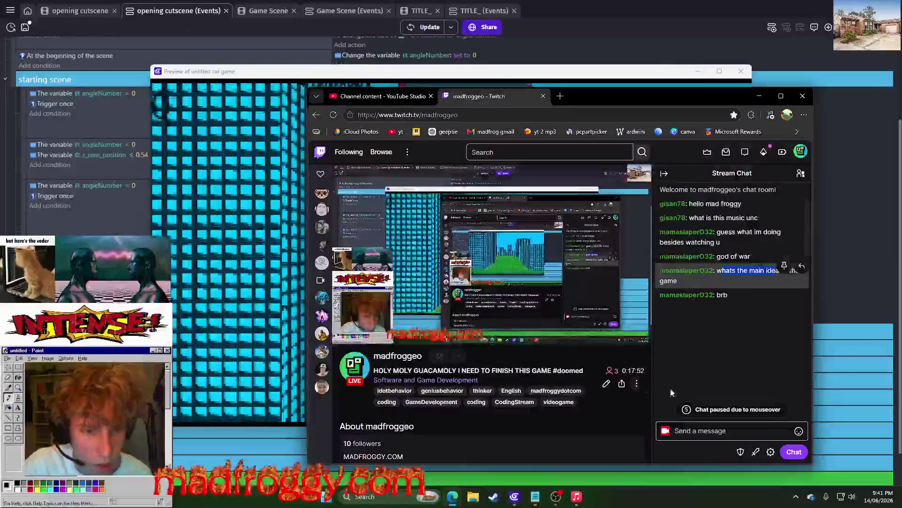
left_click(742, 343)
left_click_drag(623, 93, 901, 88)
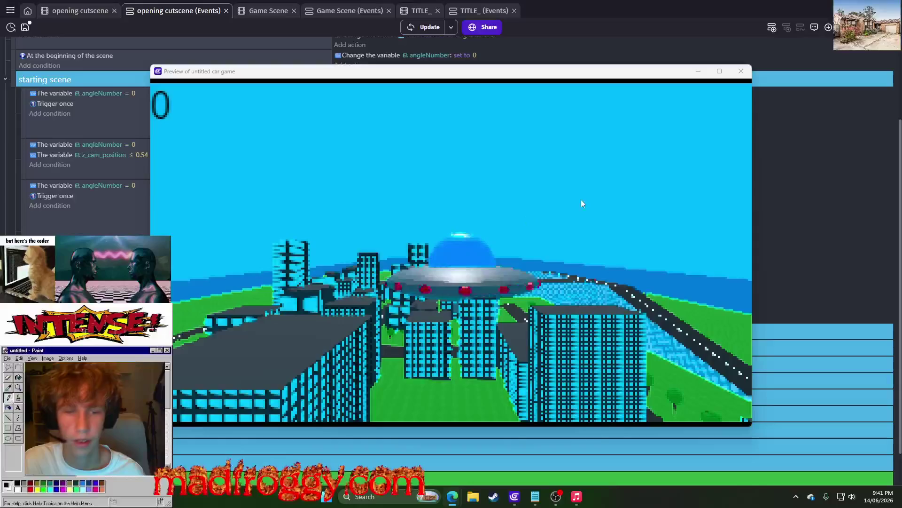
key("alt+Tab")
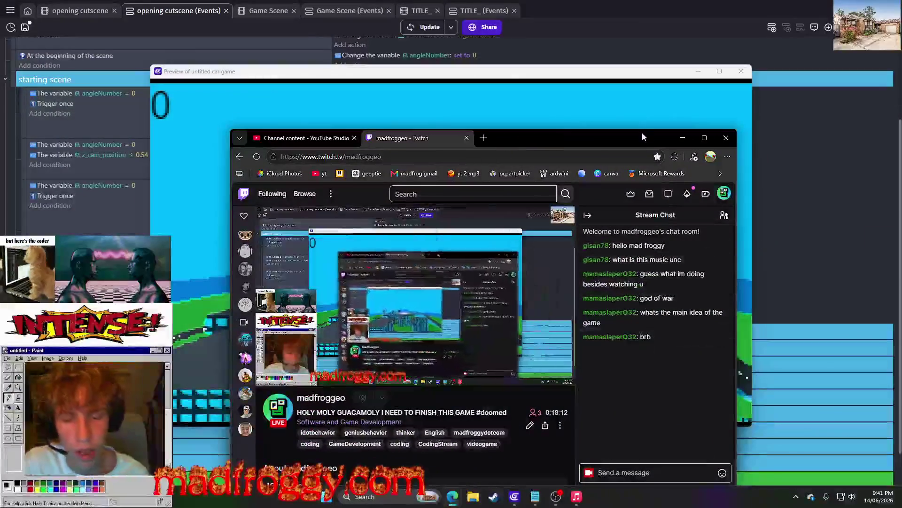
left_click_drag(641, 132, 662, 72)
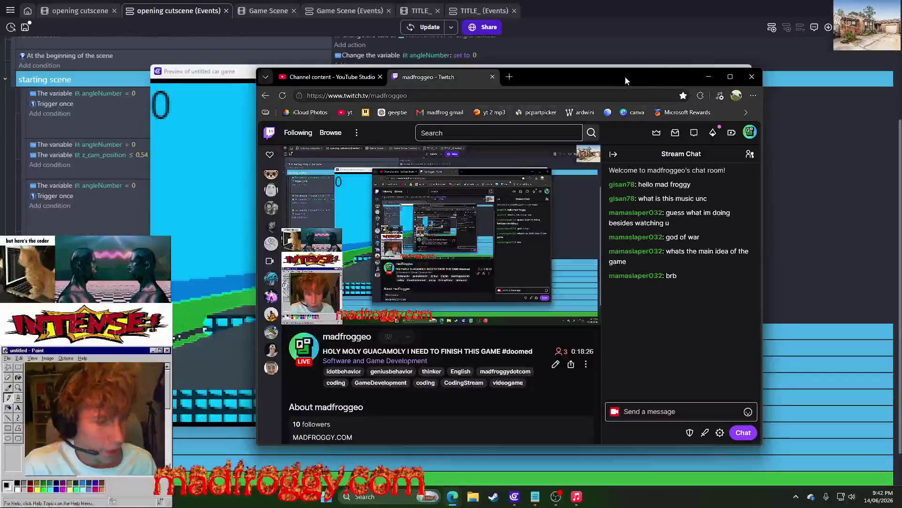
left_click_drag(626, 76, 658, 77)
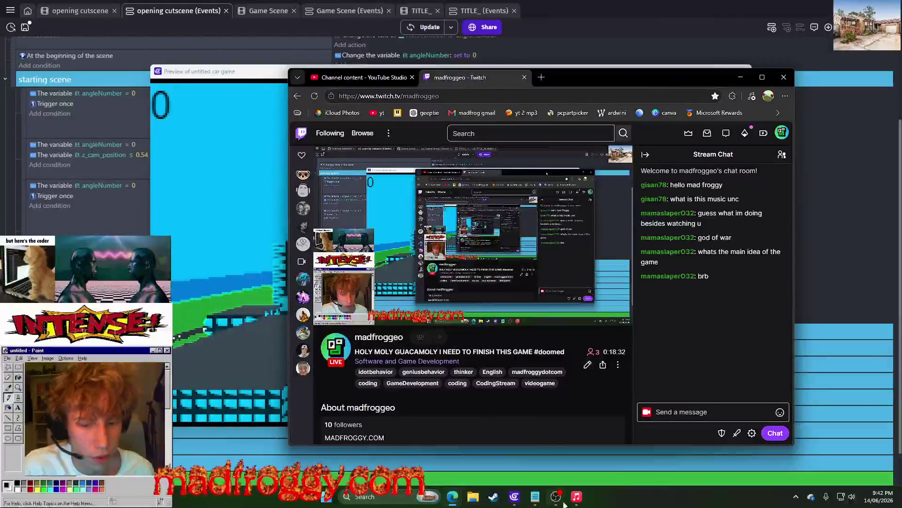
- Check the flying UFOs enemy line in the car game design doc, then minimize Notepad and the browser
left_click(535, 496)
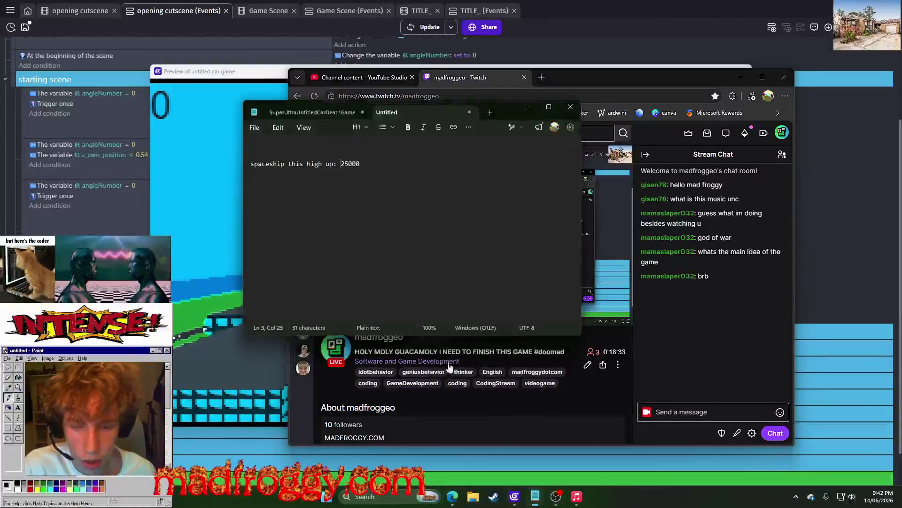
left_click(312, 111)
left_click_drag(538, 231, 254, 231)
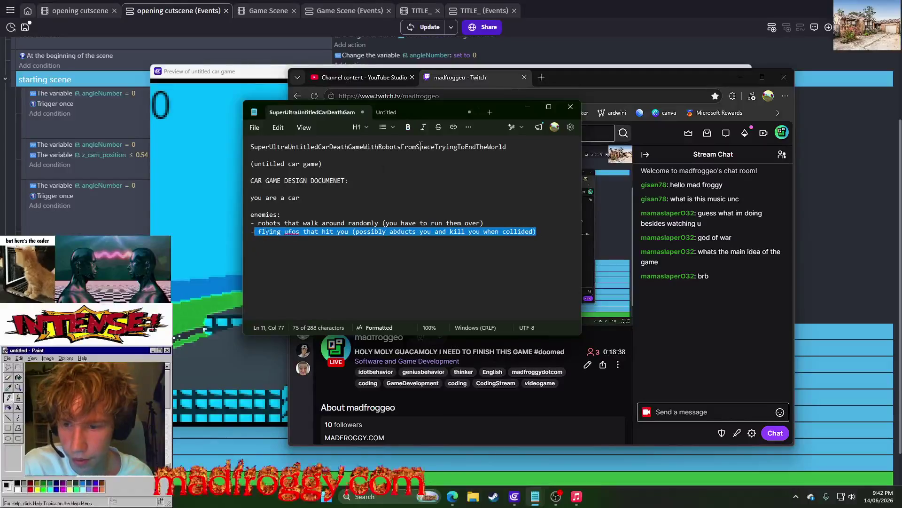
left_click(526, 113)
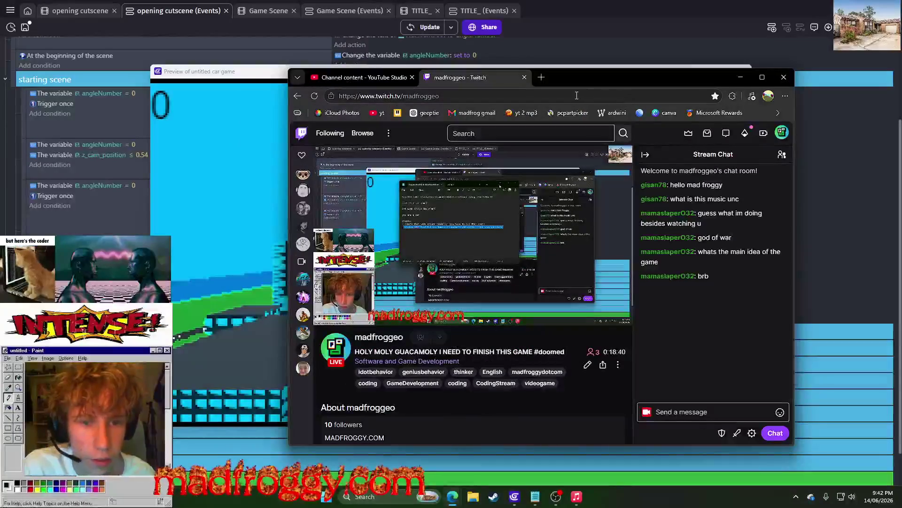
left_click_drag(578, 77, 585, 82)
left_click(748, 82)
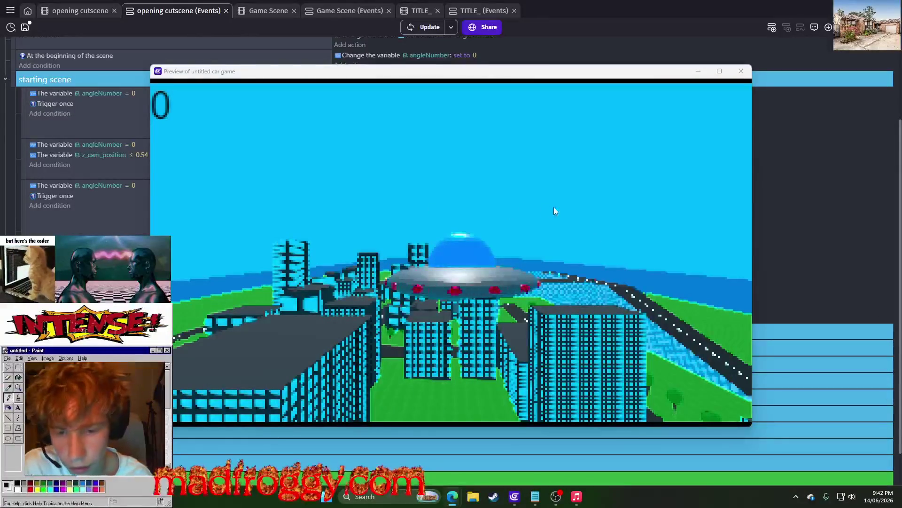
- Close the preview and move the fakerobbot Z tween action below 'Show fakerobbot'
left_click(543, 213)
left_click(741, 71)
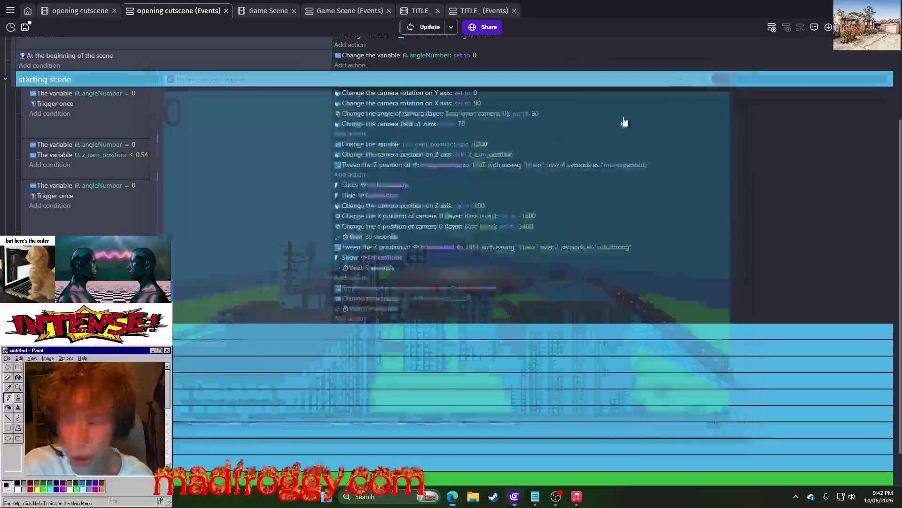
left_click(385, 248)
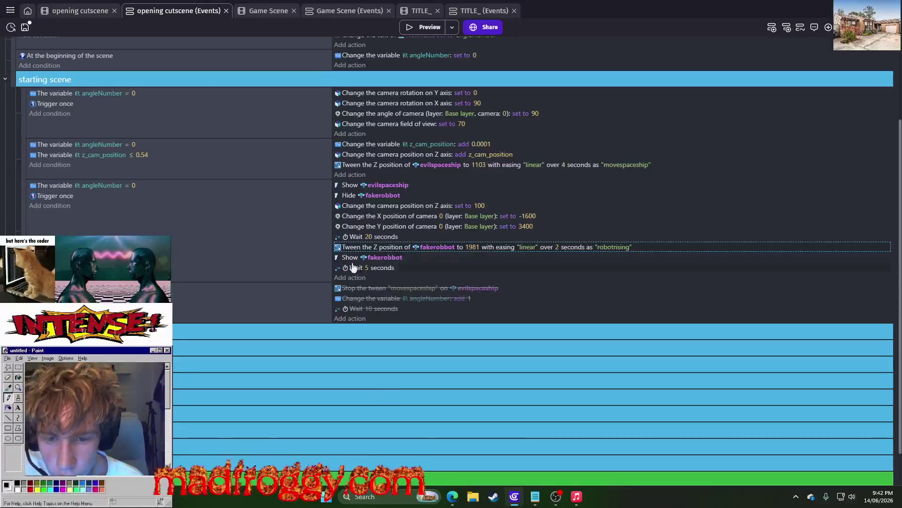
left_click_drag(356, 247, 416, 258)
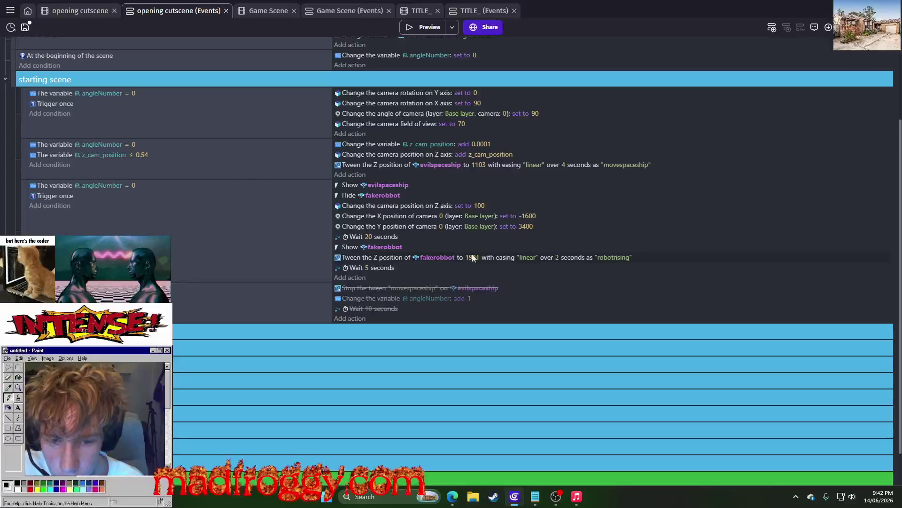
- Review the fakerobbot rise action's settings without changes, then launch a new preview
left_click(579, 261)
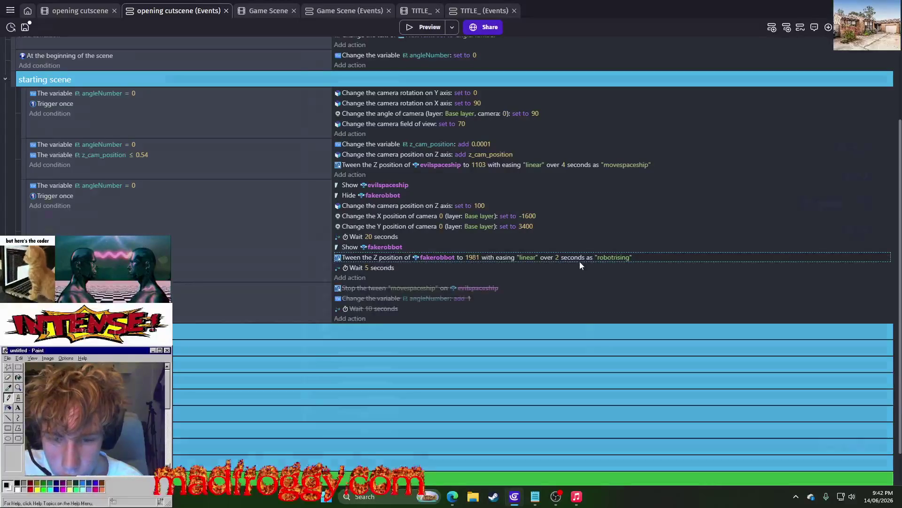
double_click(579, 262)
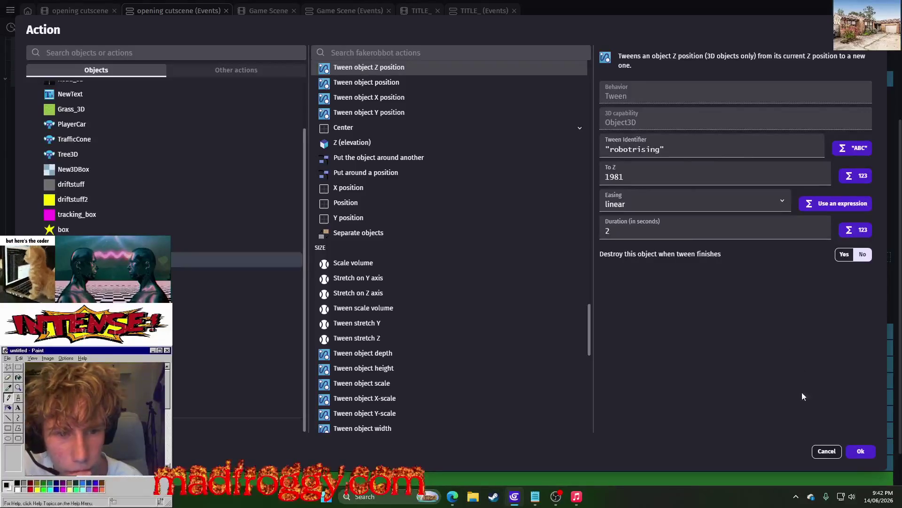
left_click(822, 450)
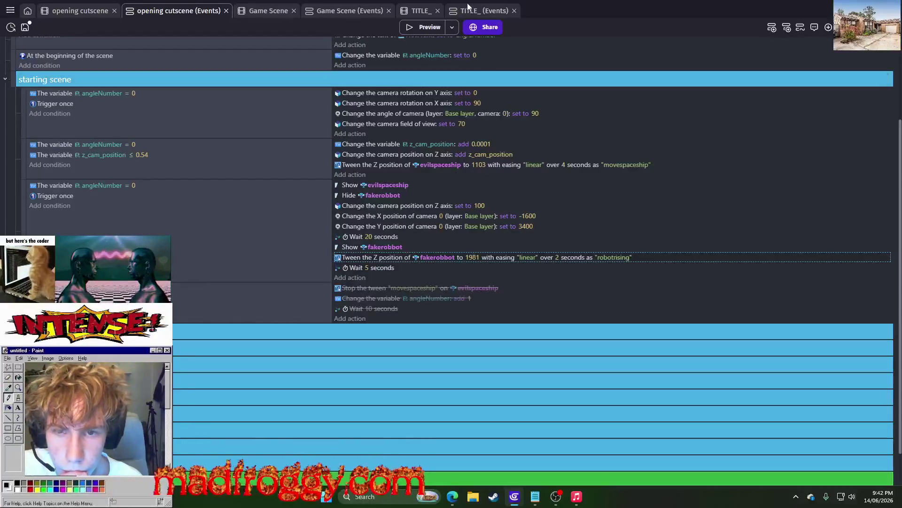
left_click(418, 30)
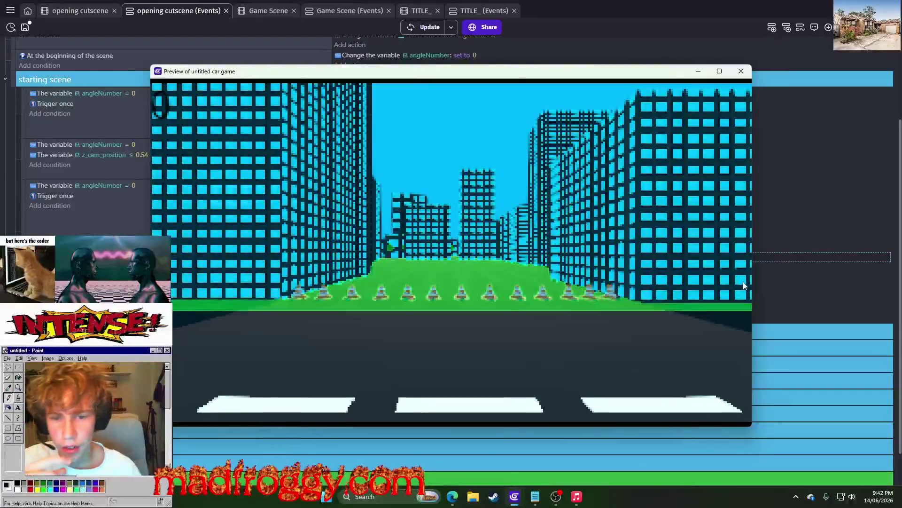
- Watch the preview after moving it to the screen centre, then close it
mouse_move(418, 75)
left_mouse_down()
mouse_move(492, 95)
mouse_move(793, 324)
mouse_move(779, 322)
left_mouse_up()
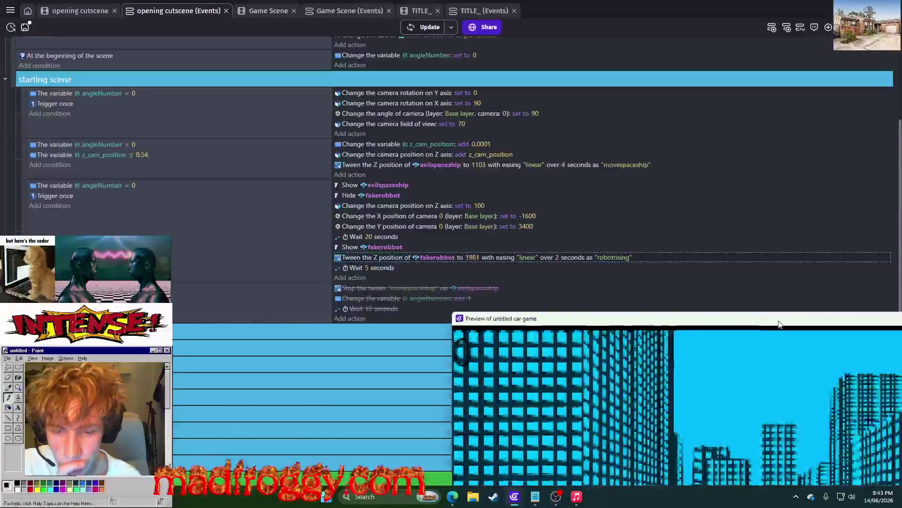
mouse_move(632, 317)
left_mouse_down()
mouse_move(489, 175)
mouse_move(413, 119)
mouse_move(406, 71)
left_mouse_up()
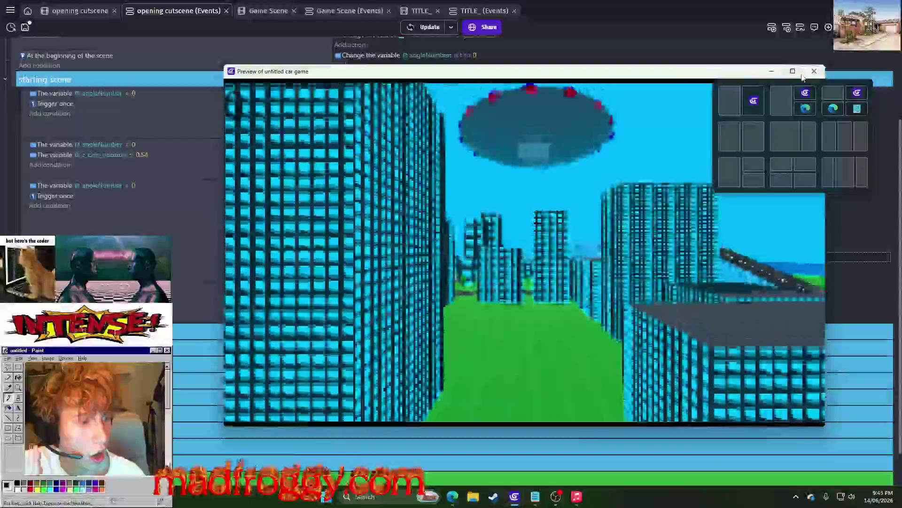
left_click(814, 71)
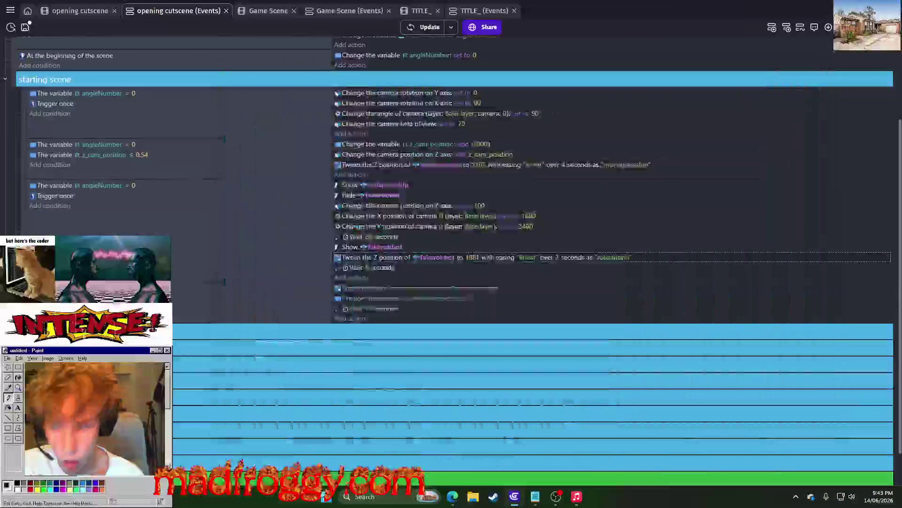
- Collapse the textbox event group, then close the still-running game preview
scroll(531, 188, "down", 2)
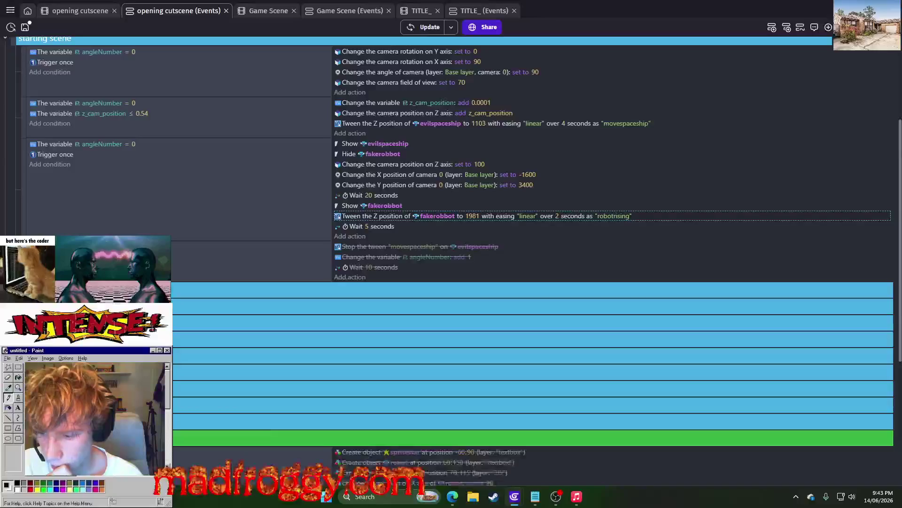
scroll(531, 235, "down", 5)
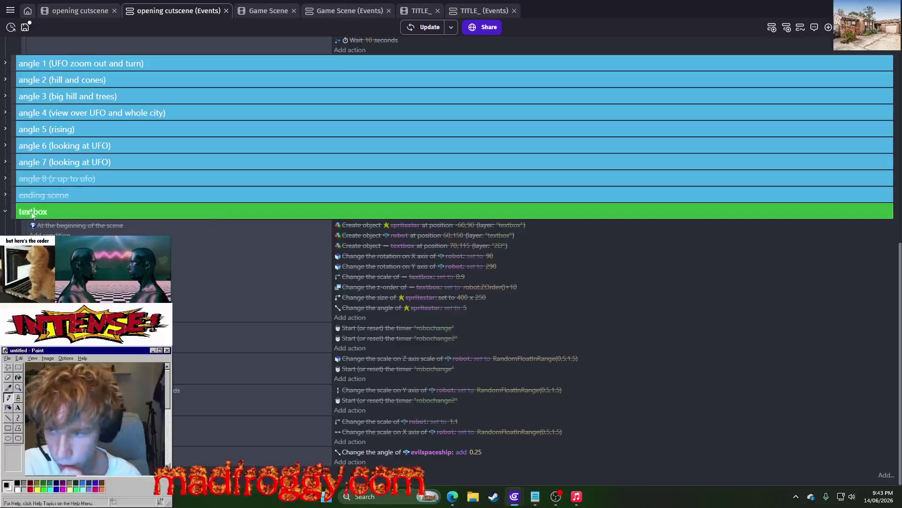
left_click(9, 216)
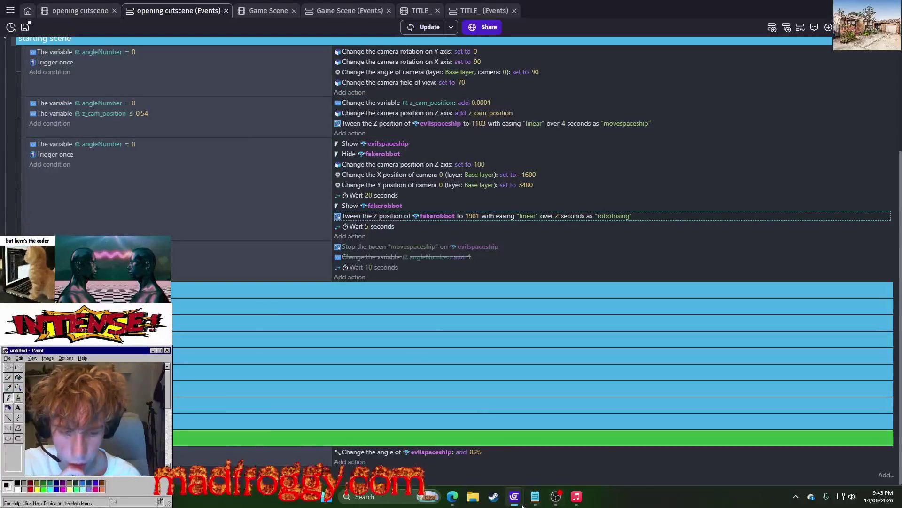
mouse_move(514, 497)
left_click(564, 463)
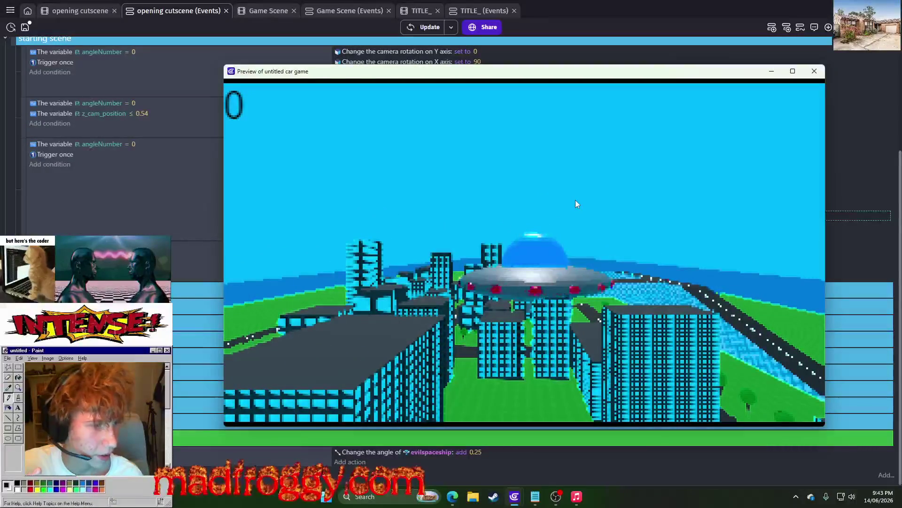
left_click(815, 71)
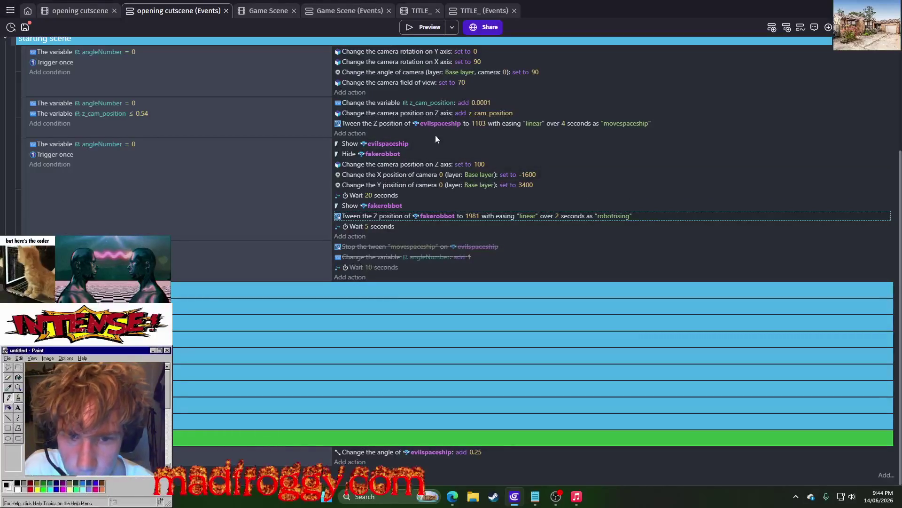
- Move 'Stop the tween movespaceship' up above 'Show fakerobbot', then preview and close the preview
left_click(391, 125)
left_click(383, 249)
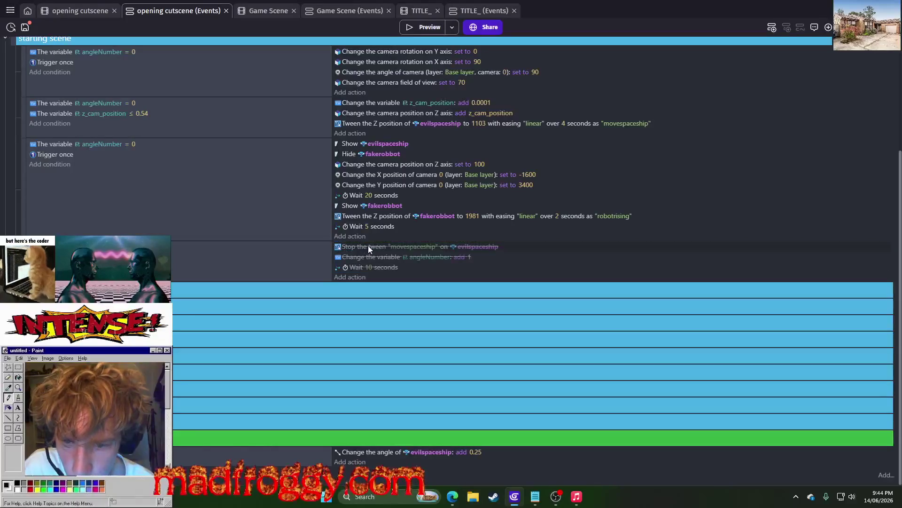
left_click_drag(368, 246, 374, 207)
left_click(430, 30)
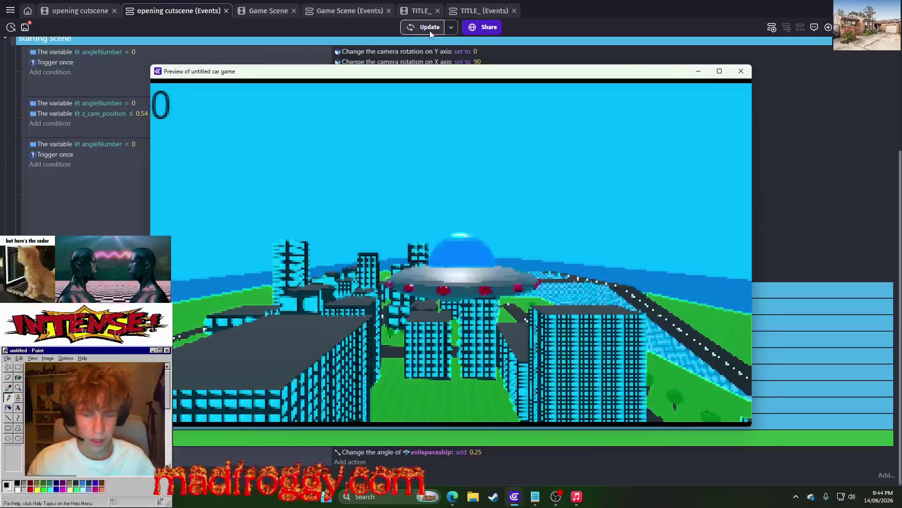
left_click(740, 72)
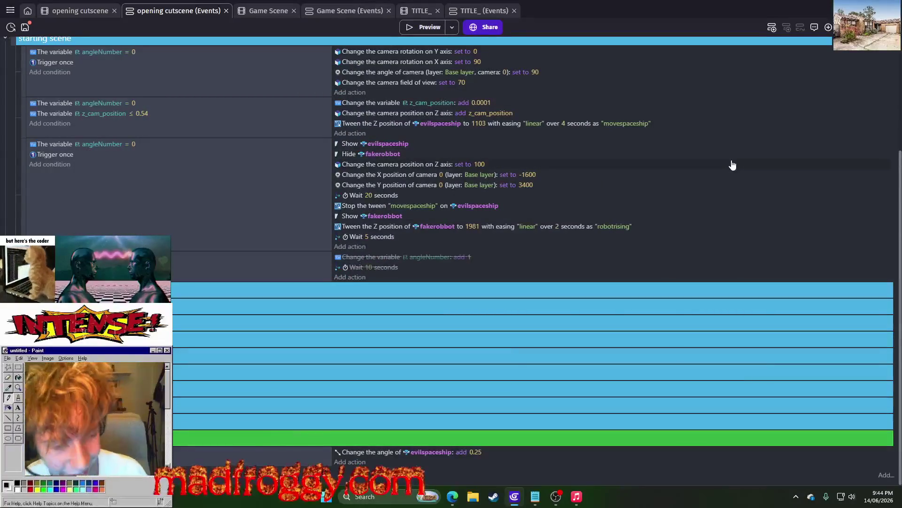
- Add a 'Z position of center' action for fakerobbot set to 1981
left_click(356, 228)
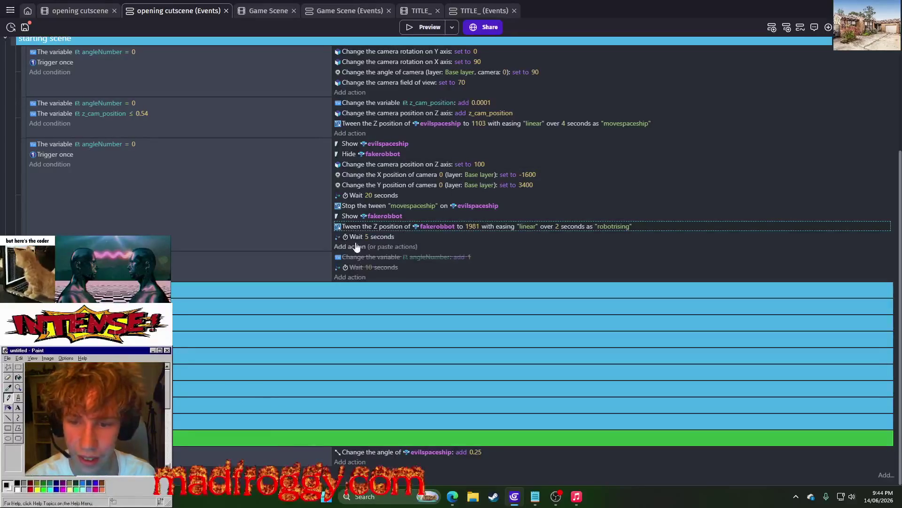
left_click(356, 242)
type("position")
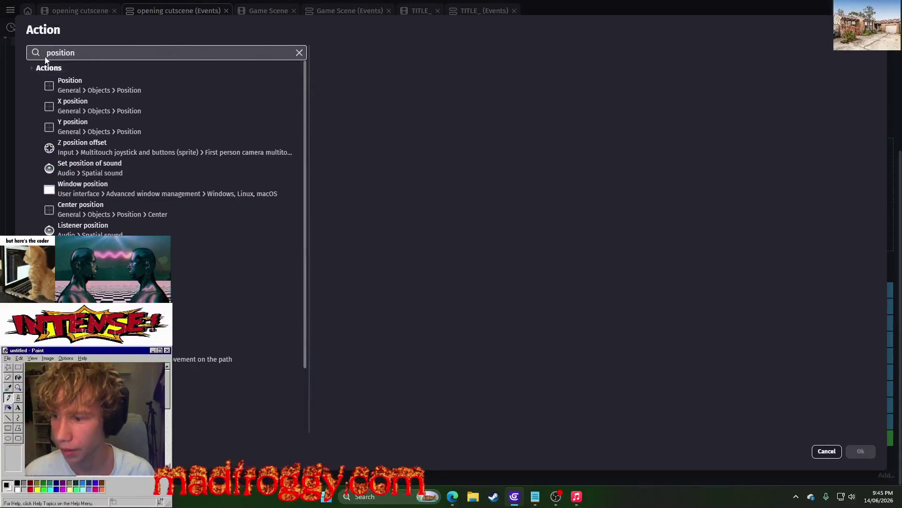
left_click(141, 292)
scroll(376, 188, "down", 3)
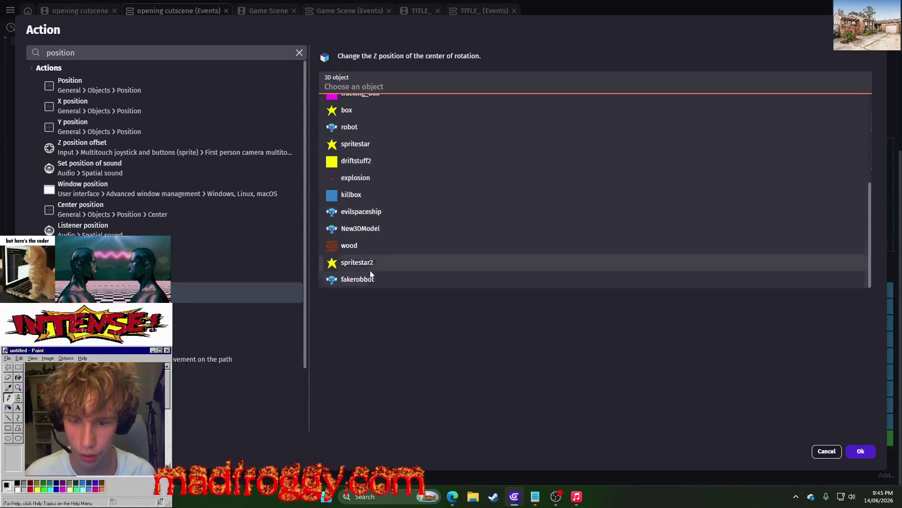
left_click(426, 278)
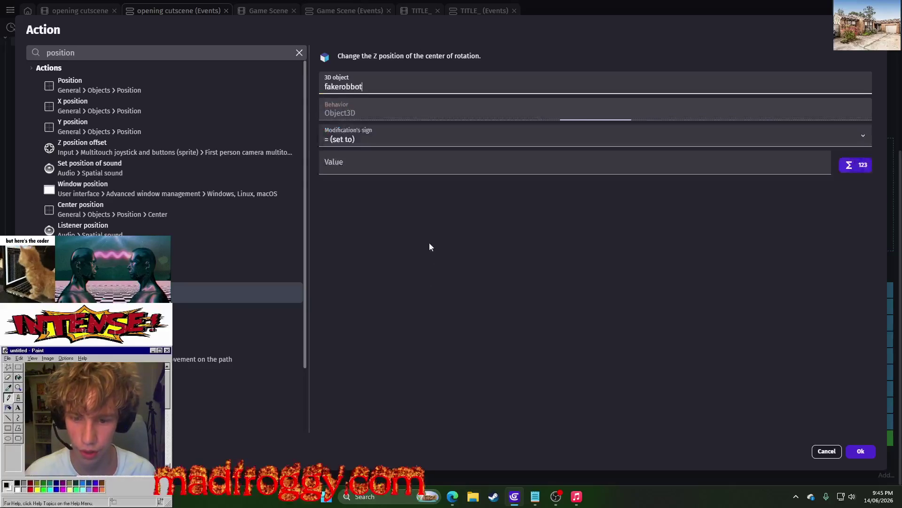
left_click(860, 451)
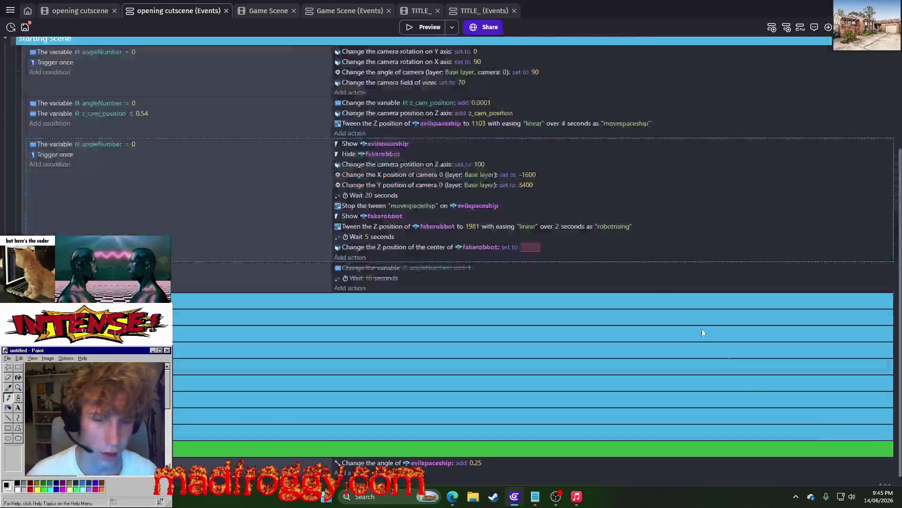
left_click(477, 227)
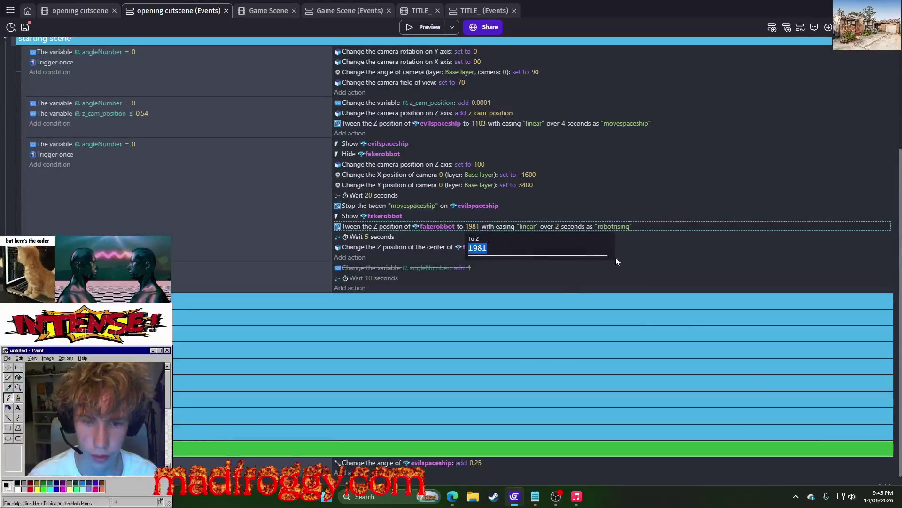
left_click(535, 247)
left_click(532, 246)
type("1981")
key("Return")
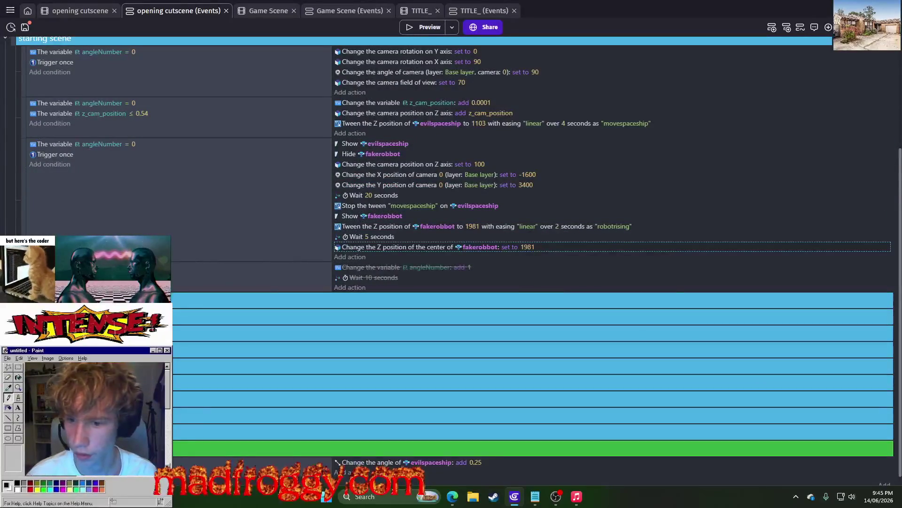
- Move the centre Z action into a new empty event placed above the disabled event
left_click(169, 289)
right_click(174, 340)
left_click(212, 349)
left_click(376, 229)
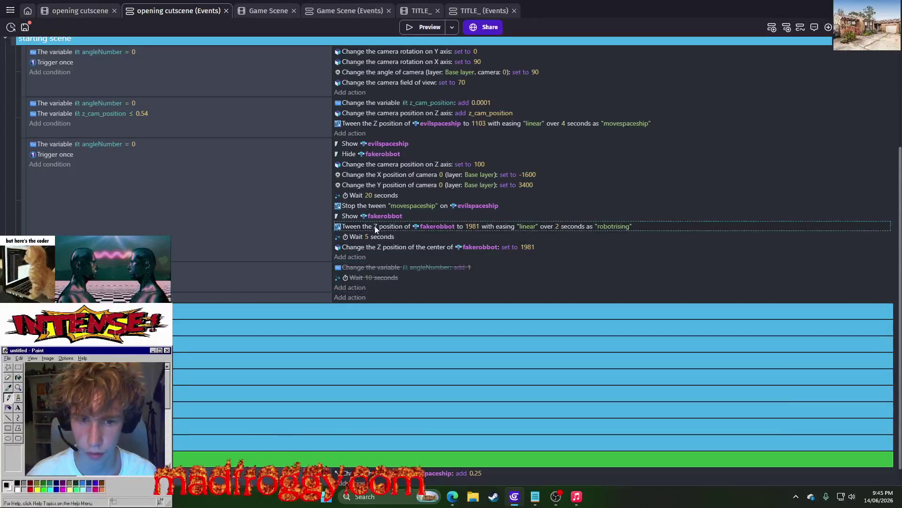
left_click(361, 245)
left_click_drag(355, 288, 354, 295)
left_click_drag(235, 287, 235, 254)
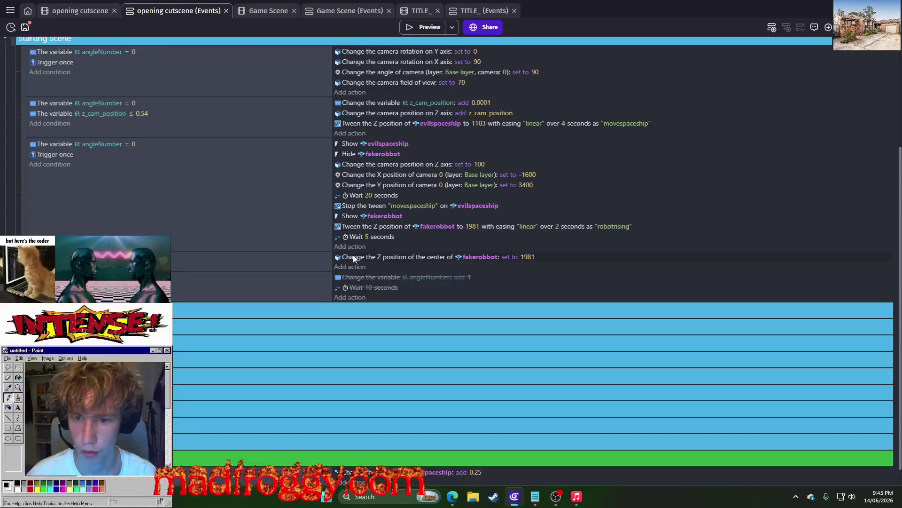
left_click(356, 219)
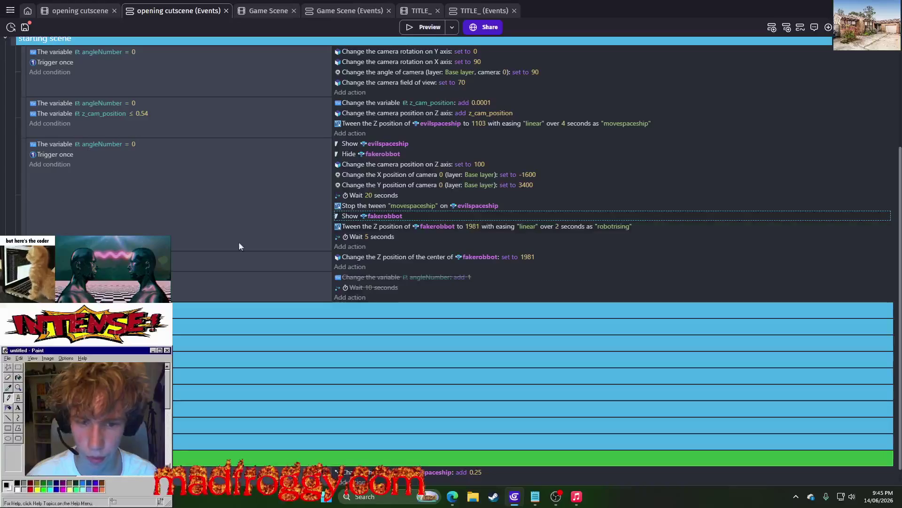
- Add a 'Tween finished playing' condition for fakerobbot's 'robotrising' tween, then preview the game
left_click(50, 257)
type("tweenin")
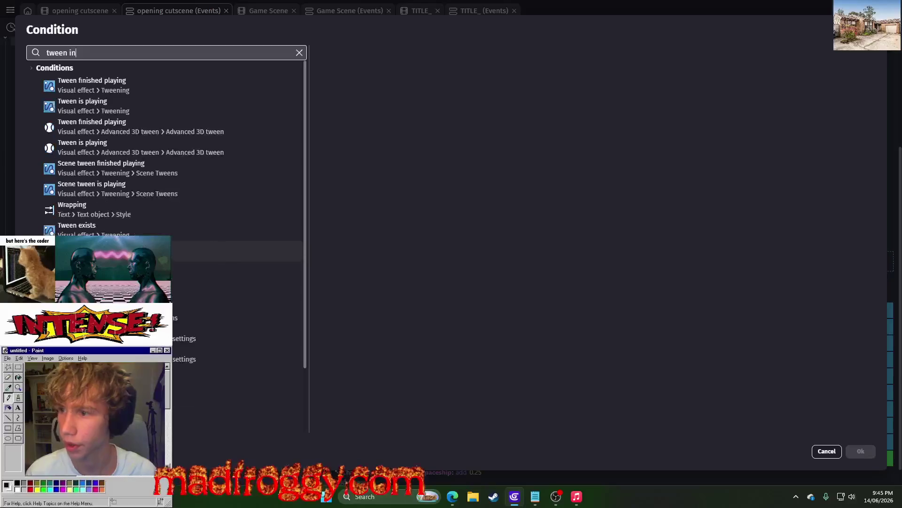
key("BackSpace")
key("BackSpace")
type("fin")
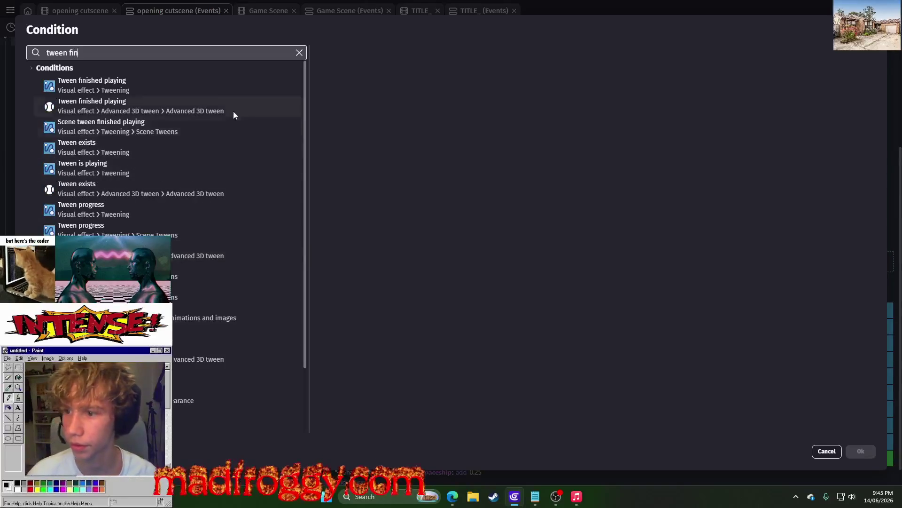
left_click(218, 83)
scroll(424, 232, "down", 5)
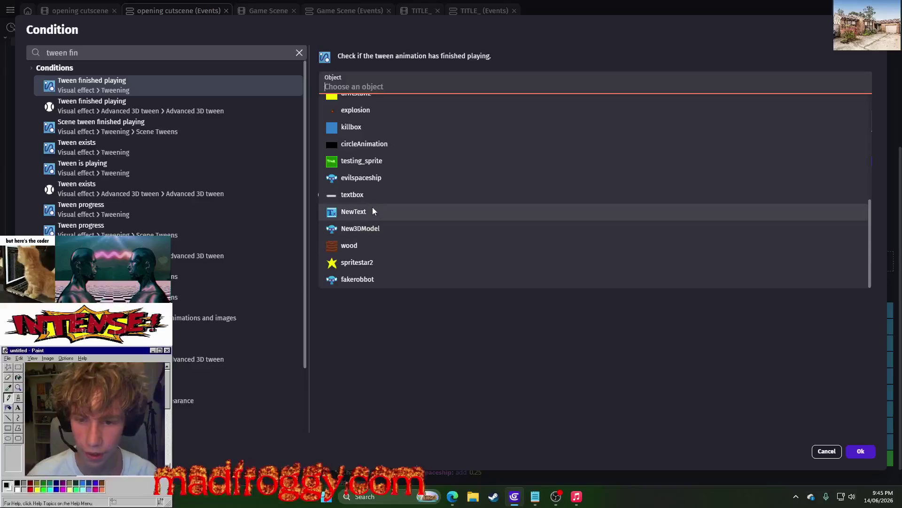
left_click(357, 279)
left_click(357, 138)
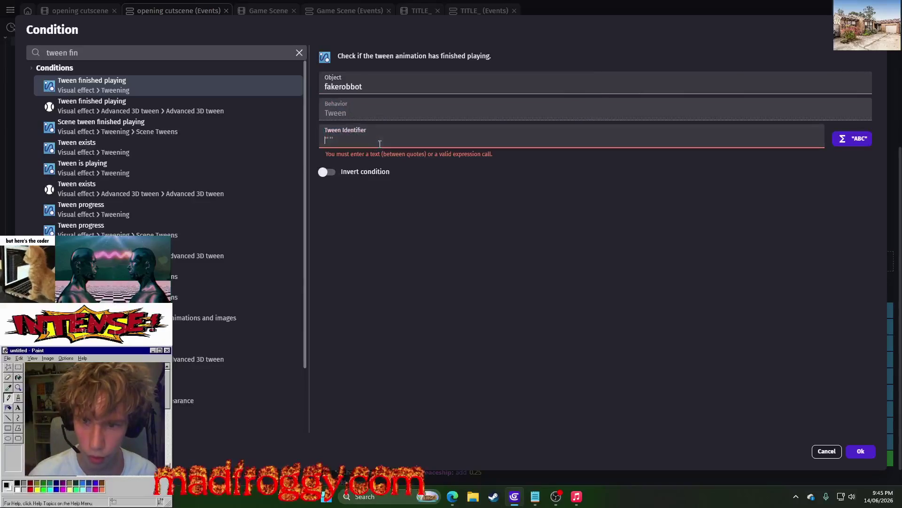
left_click(350, 152)
left_click(861, 451)
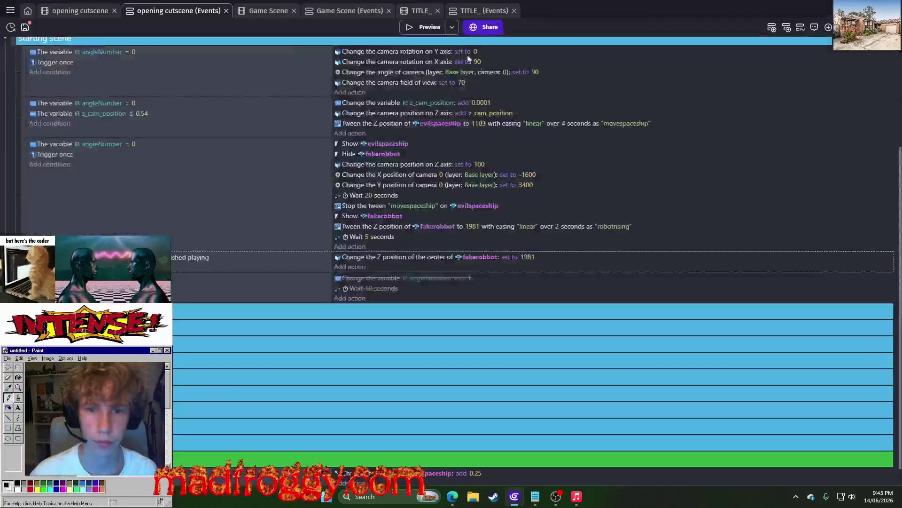
left_click(414, 27)
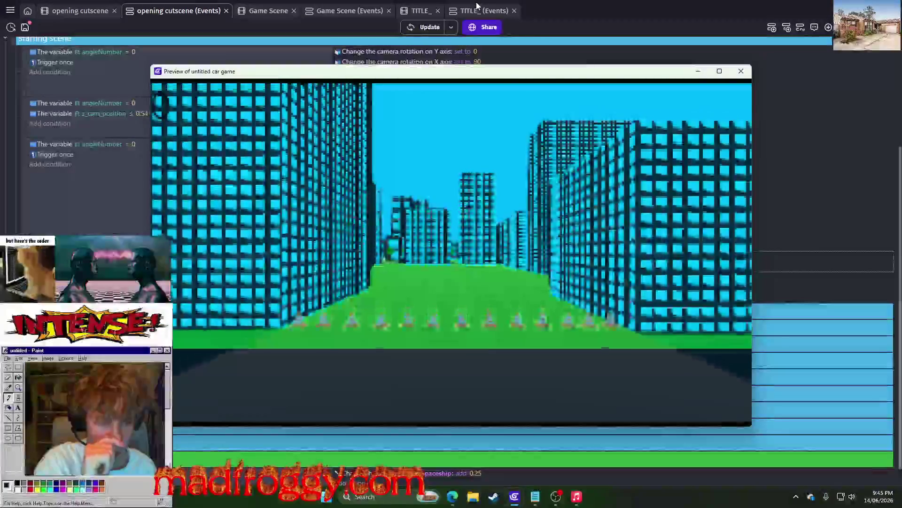
- Close the game preview and bring the Twitch stream page to the front
mouse_move(901, 170)
left_mouse_down()
mouse_move(668, 168)
mouse_move(517, 92)
mouse_move(669, 116)
mouse_move(901, 120)
left_mouse_up()
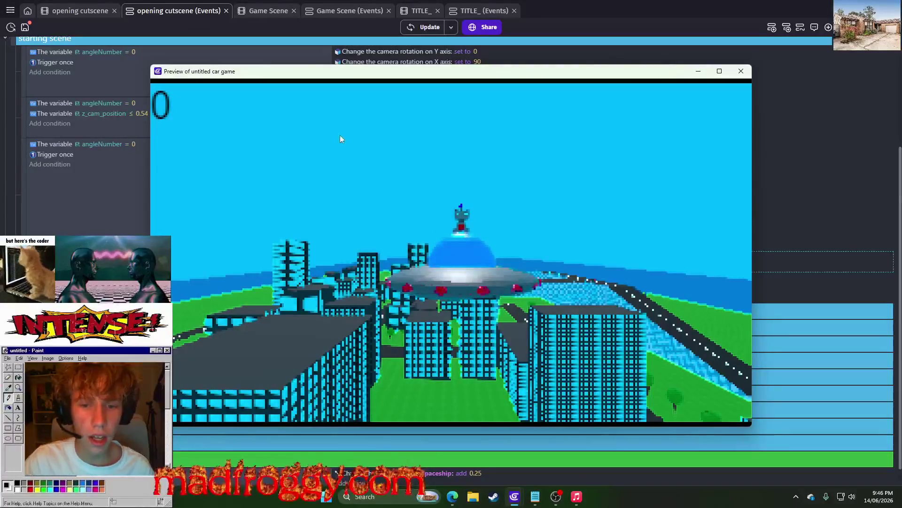
left_click(741, 71)
key("alt+Tab")
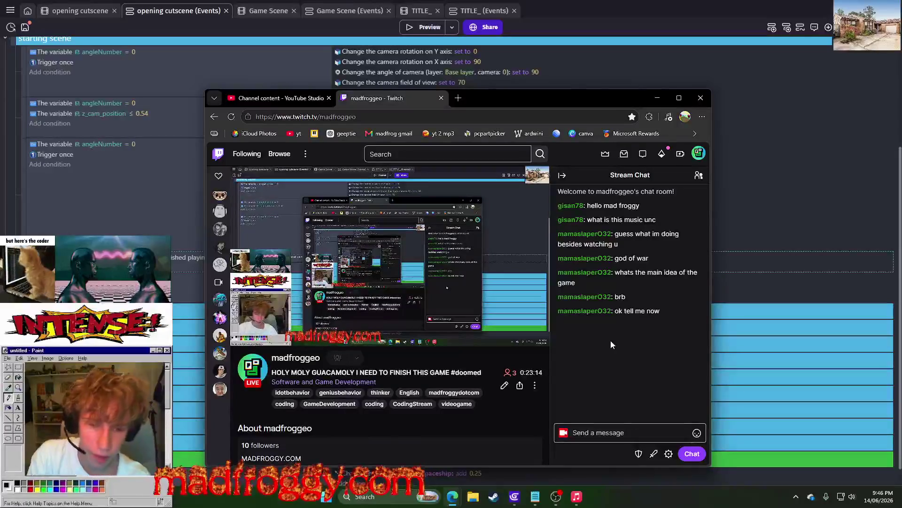
- Drag the Twitch browser window onto the other monitor
mouse_move(585, 108)
left_mouse_down()
mouse_move(627, 98)
mouse_move(901, 94)
left_mouse_up()
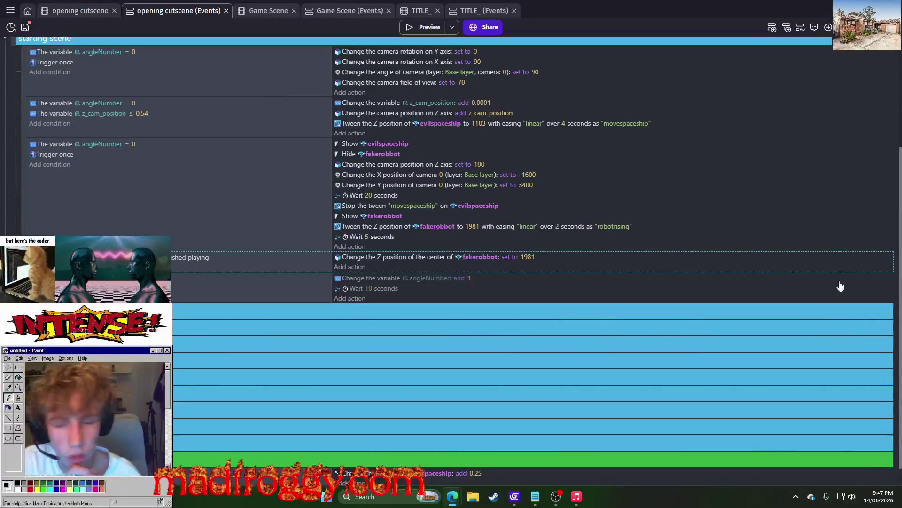
- Save the project, preview fakerobbot rising from the UFO dome, then close the preview
left_click(24, 27)
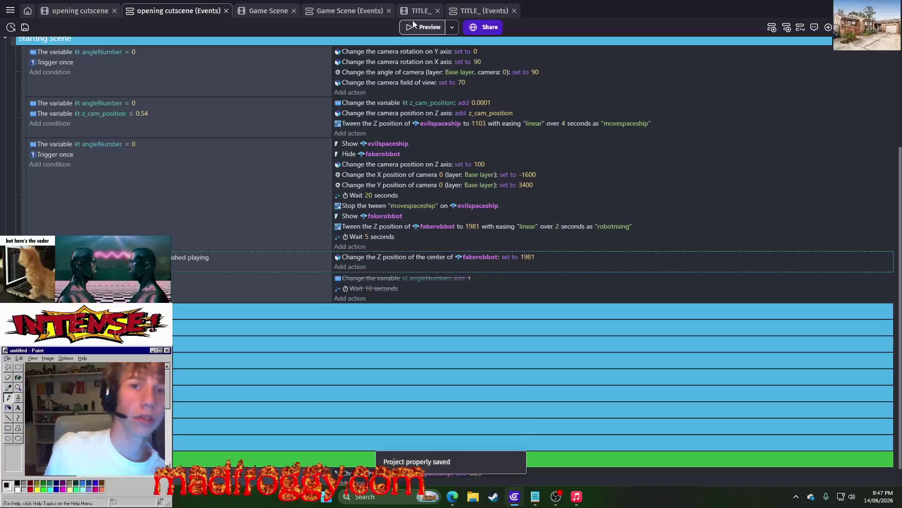
left_click(430, 30)
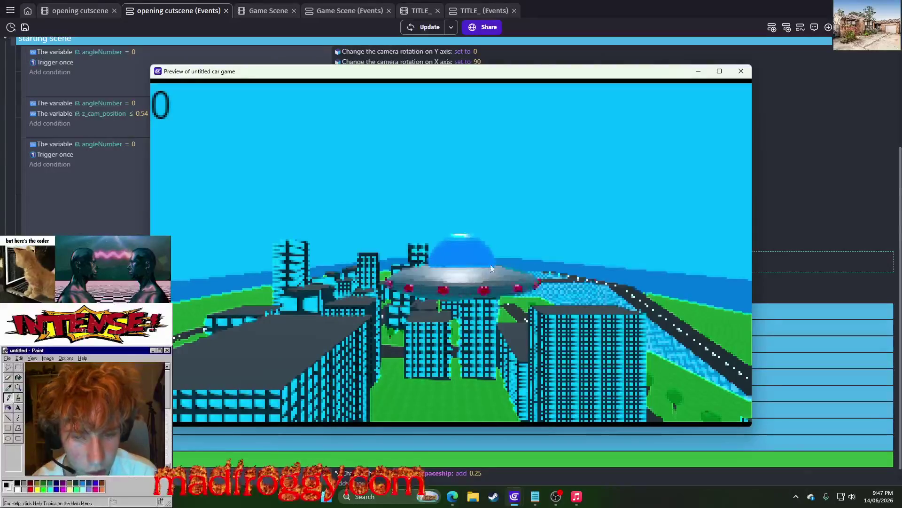
left_click(742, 72)
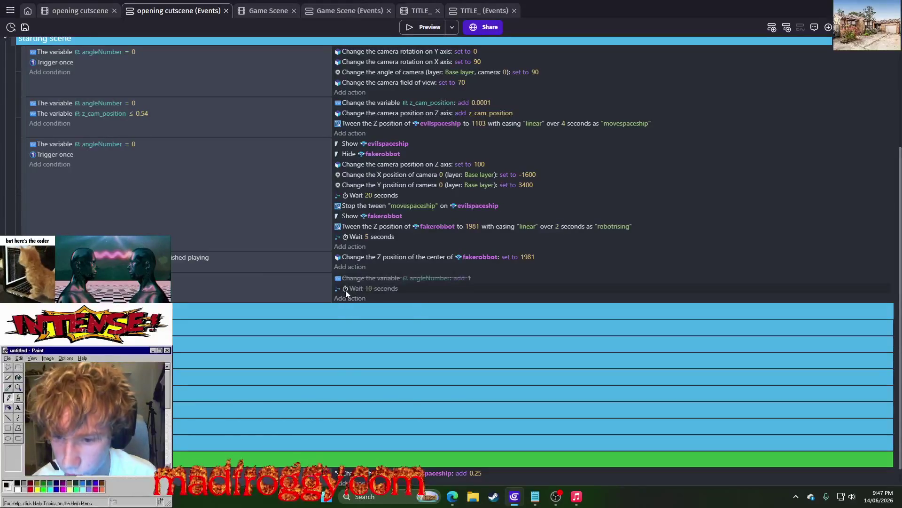
- Add a Camera zoom action of 2 on camera 0 right after the 5-second wait, then preview
left_click(355, 266)
type("zoom")
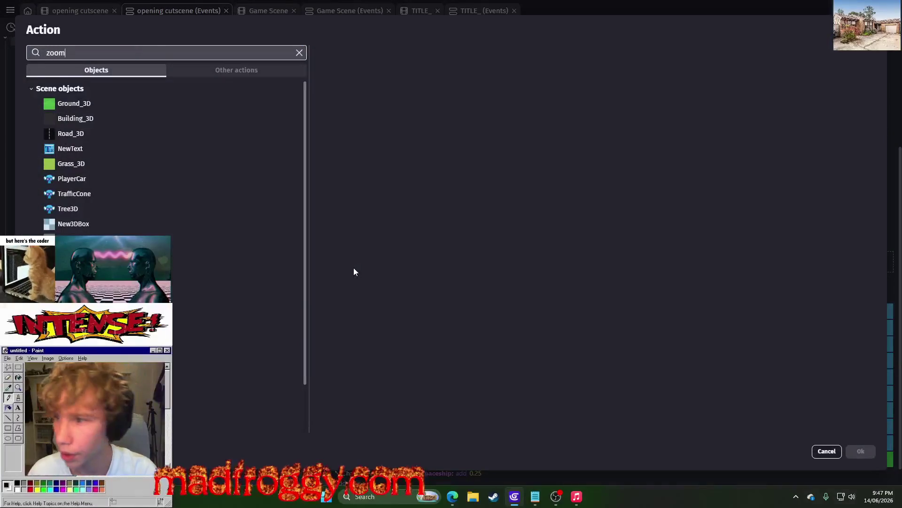
left_click(105, 83)
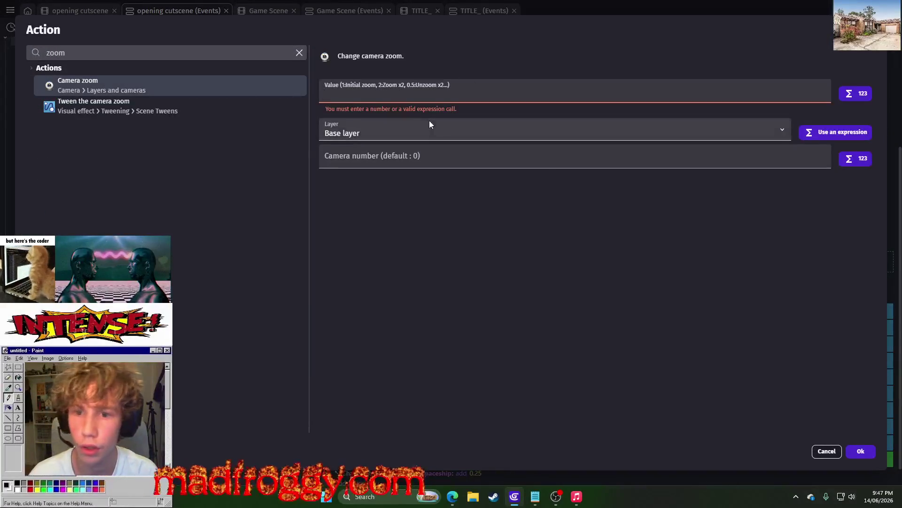
type("2")
left_click(512, 154)
type("0")
left_click(863, 452)
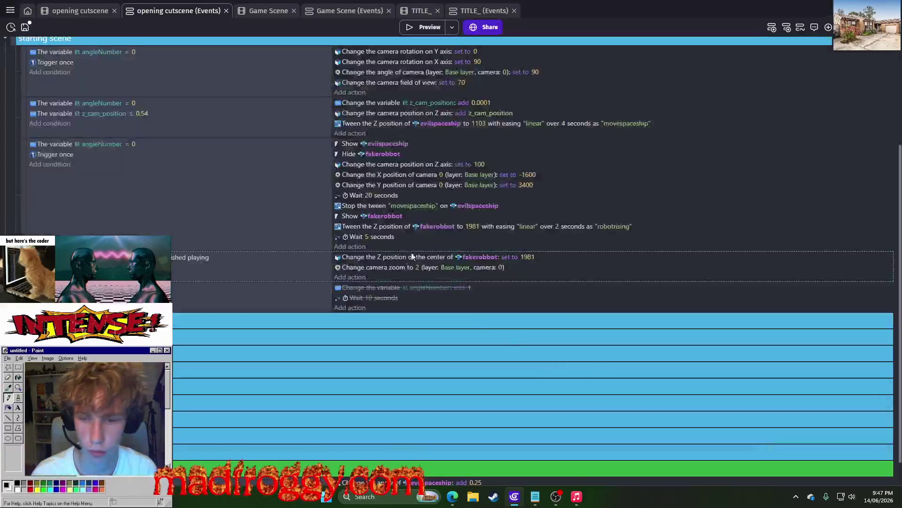
left_click_drag(363, 269, 360, 249)
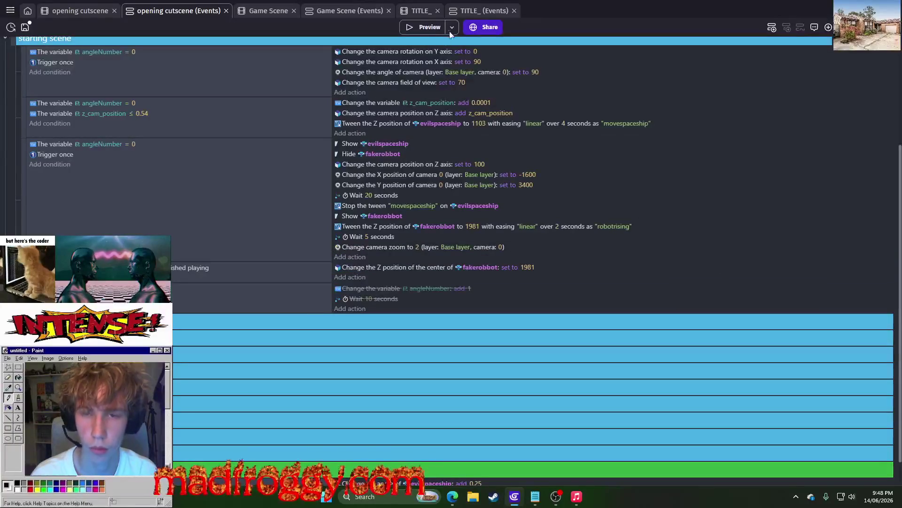
left_click(427, 27)
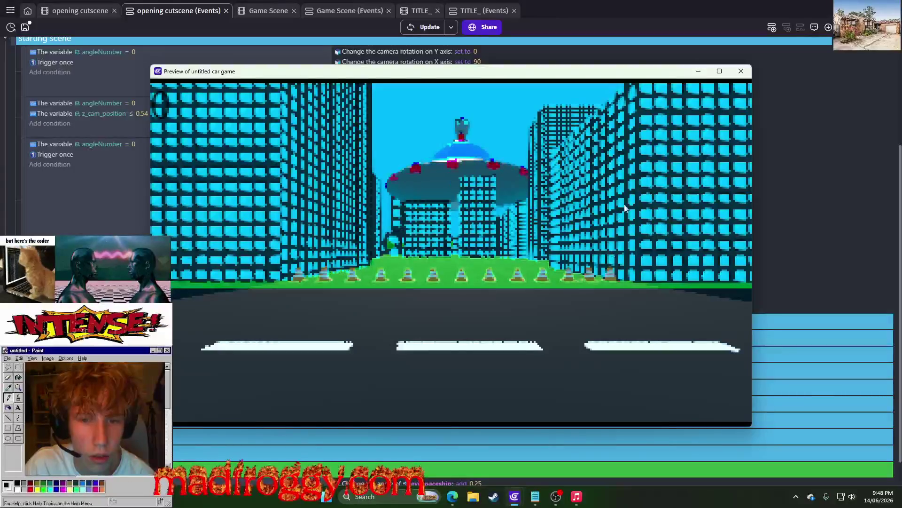
- Close the preview after watching the zoomed street view
left_click(741, 71)
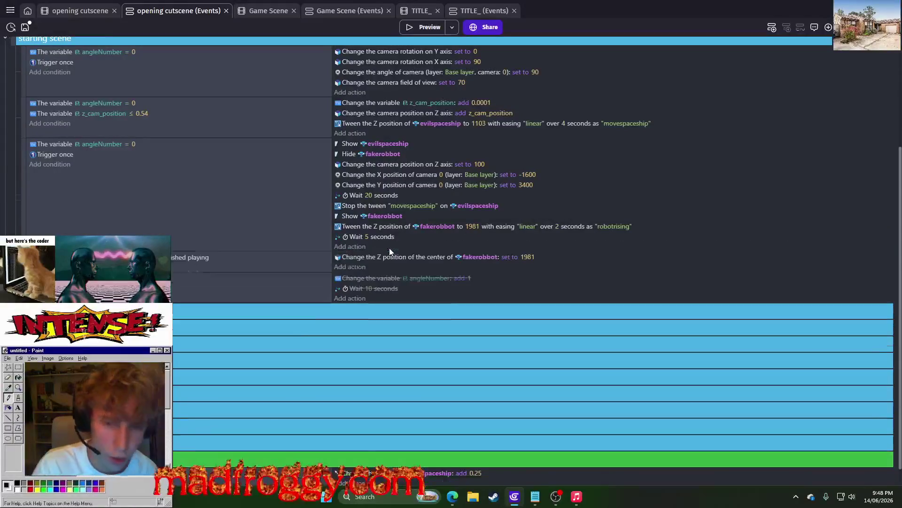
- Disable the starting scene group's events and copy the disabled group
scroll(378, 215, "up", 3)
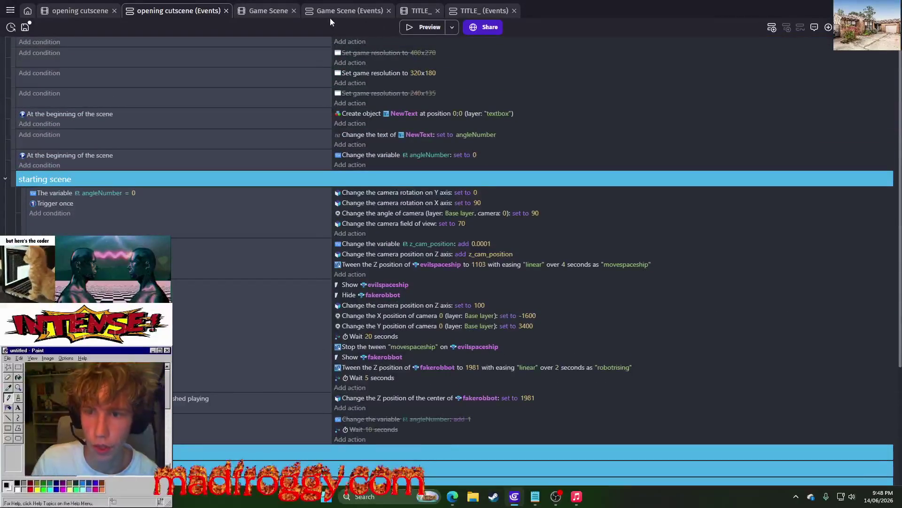
scroll(265, 186, "up", 1)
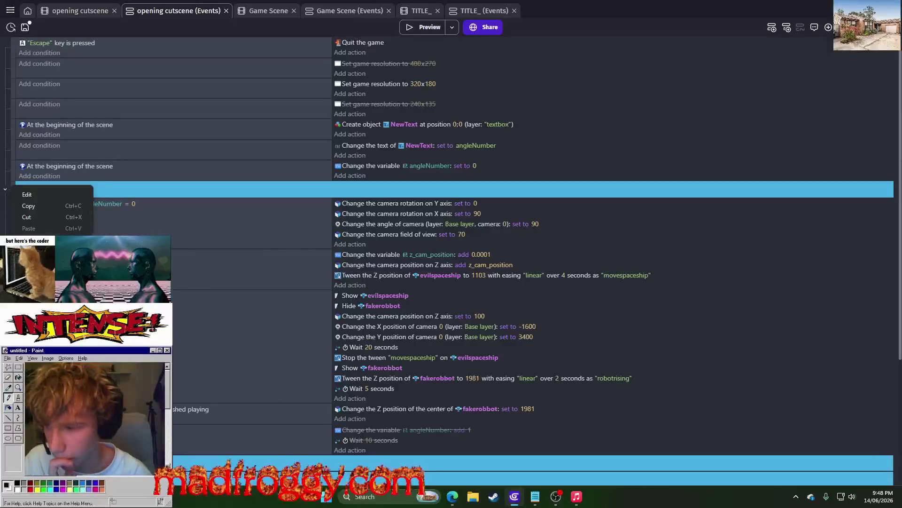
left_click(42, 251)
right_click(15, 172)
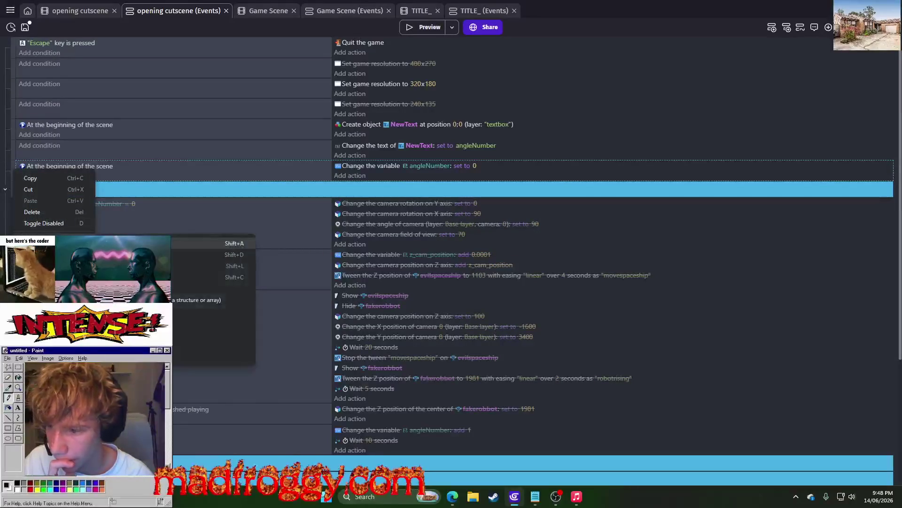
left_click(13, 189)
right_click(13, 190)
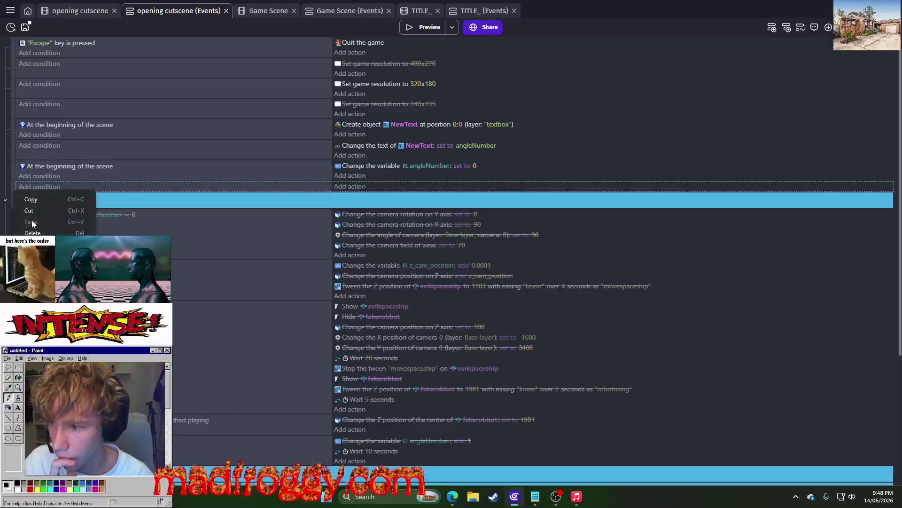
left_click(32, 219)
- Paste the disabled copy beneath and re-enable the original starting scene group
right_click(15, 193)
left_click(28, 210)
right_click(13, 190)
left_click(29, 232)
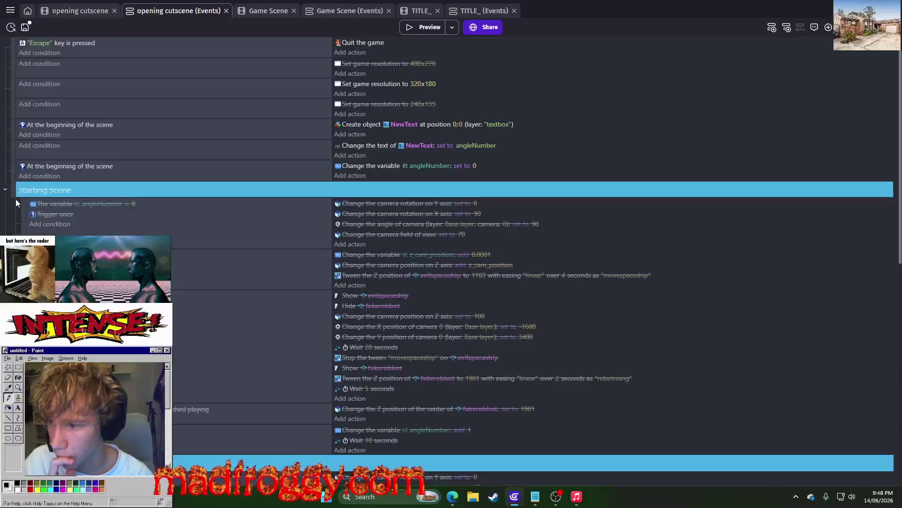
right_click(15, 190)
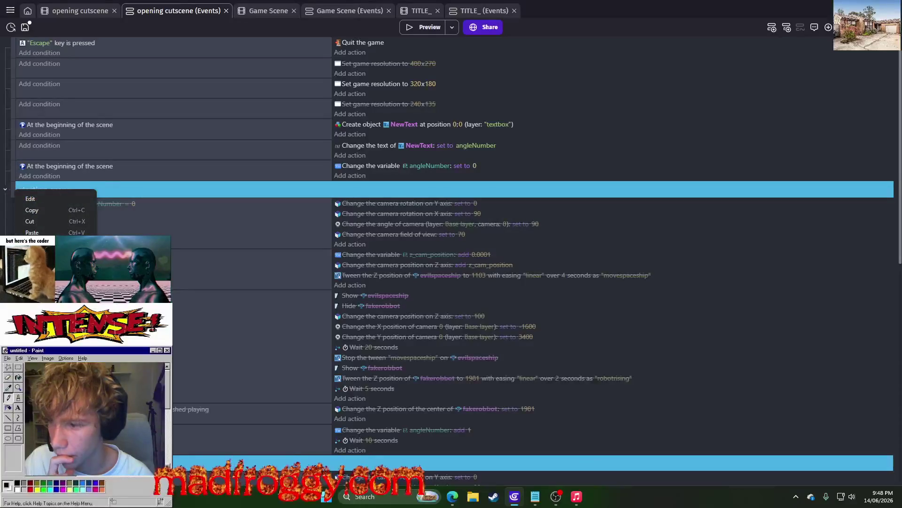
left_click(33, 255)
scroll(141, 227, "down", 3)
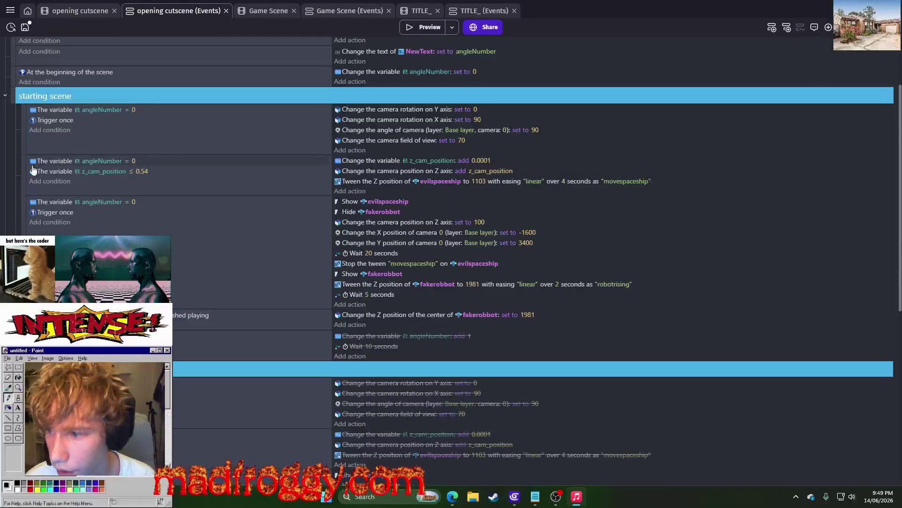
- Move the camera X, Z and Y position actions into the first starting scene event
left_click(23, 221)
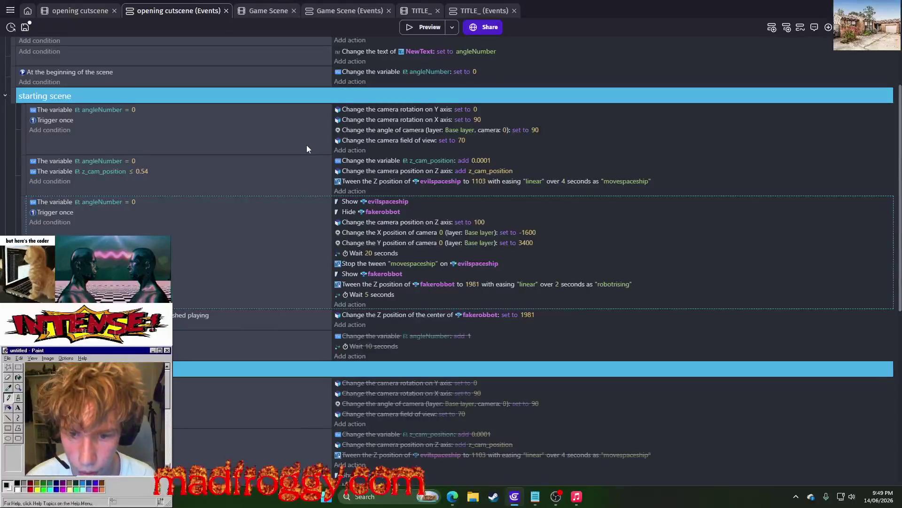
left_click(396, 231)
left_click(400, 223, "ctrl")
left_click(403, 241, "ctrl")
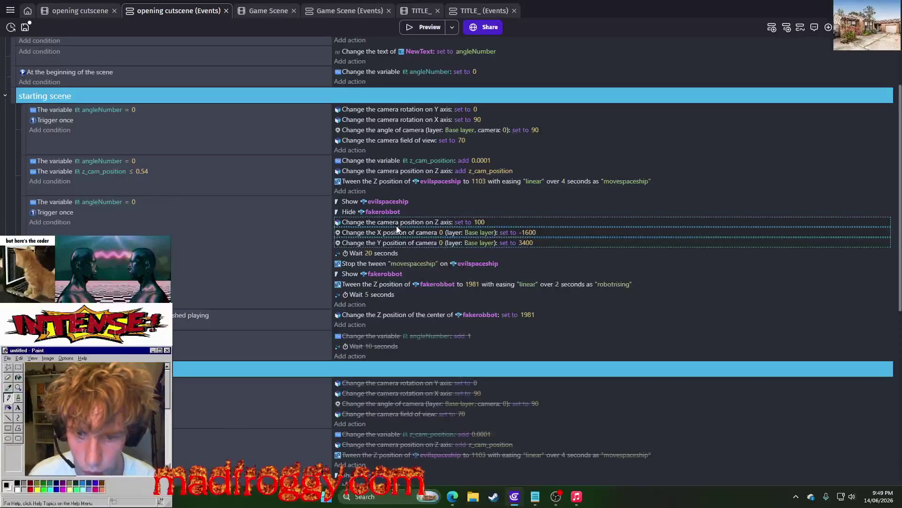
left_click_drag(403, 241, 393, 154)
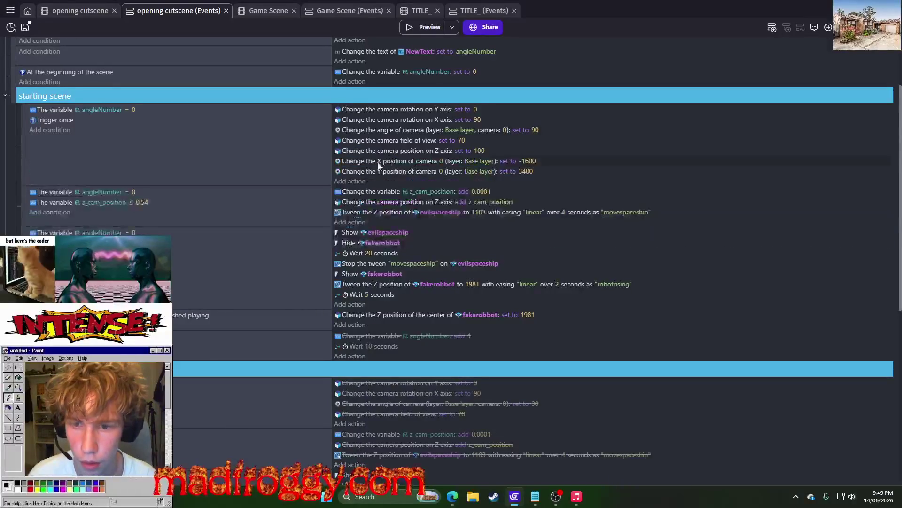
- Delete the z_cam_position, spaceship-and-robot, robotrising-finished and angleNumber events, then preview
left_click(23, 192)
key("Delete")
left_click(23, 193)
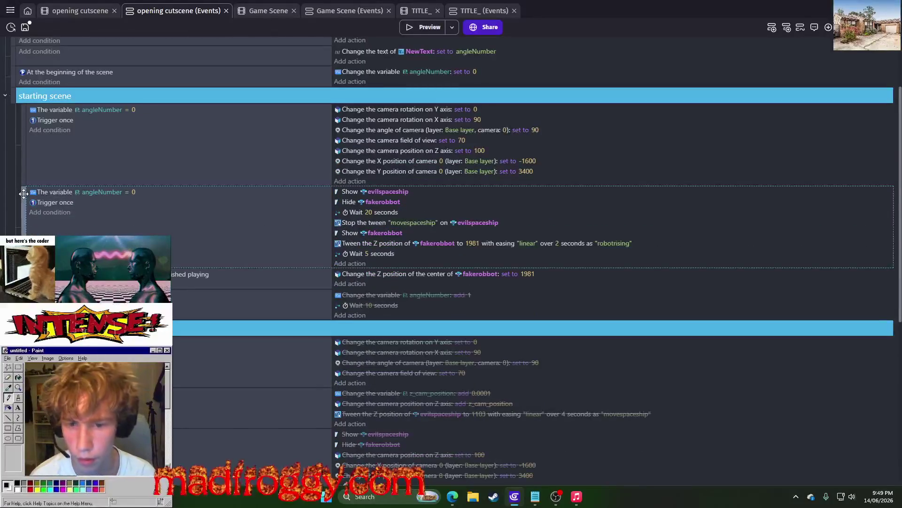
key("Delete")
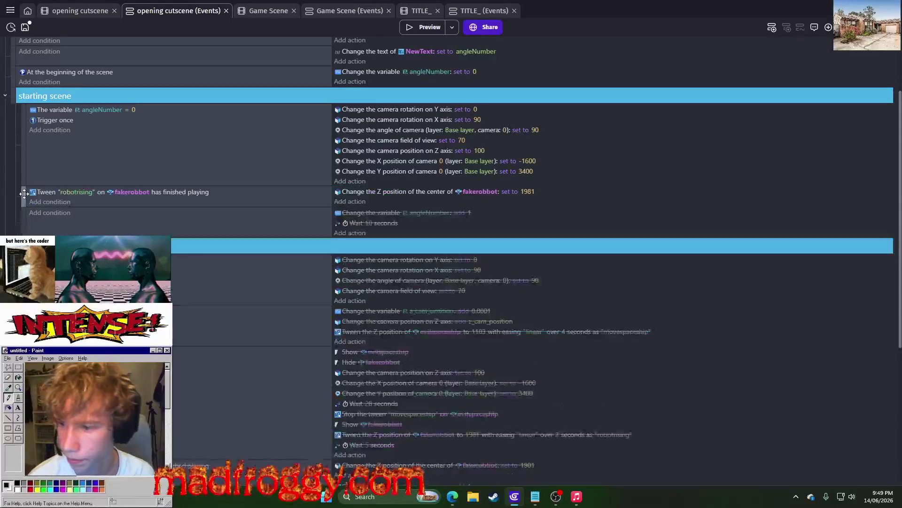
left_click(23, 193)
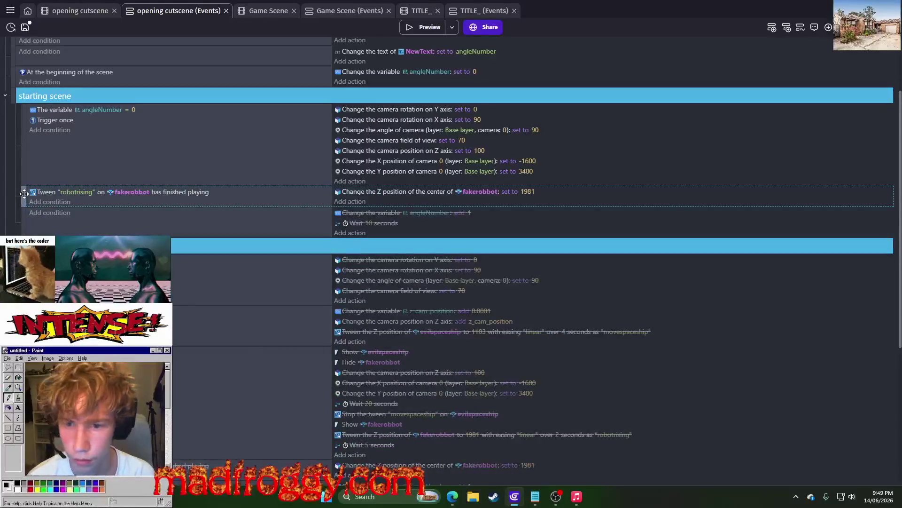
key("Delete")
left_click(25, 194)
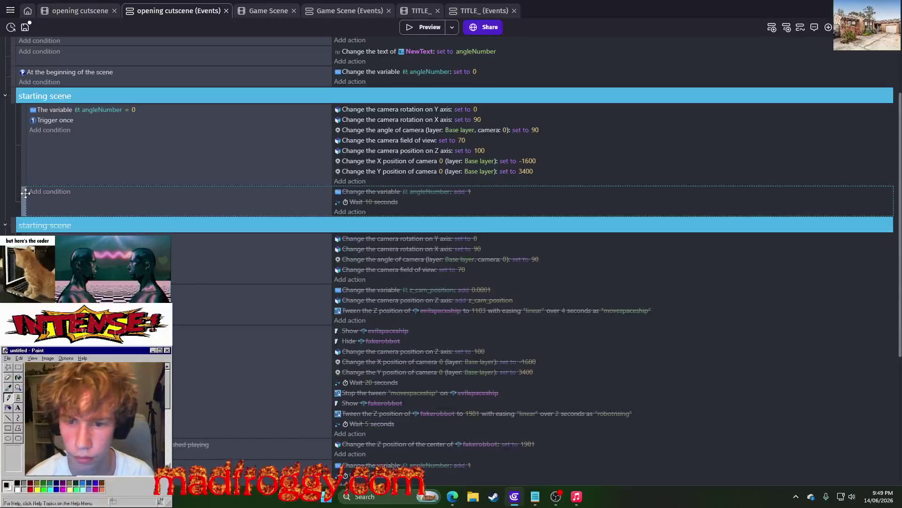
key("Delete")
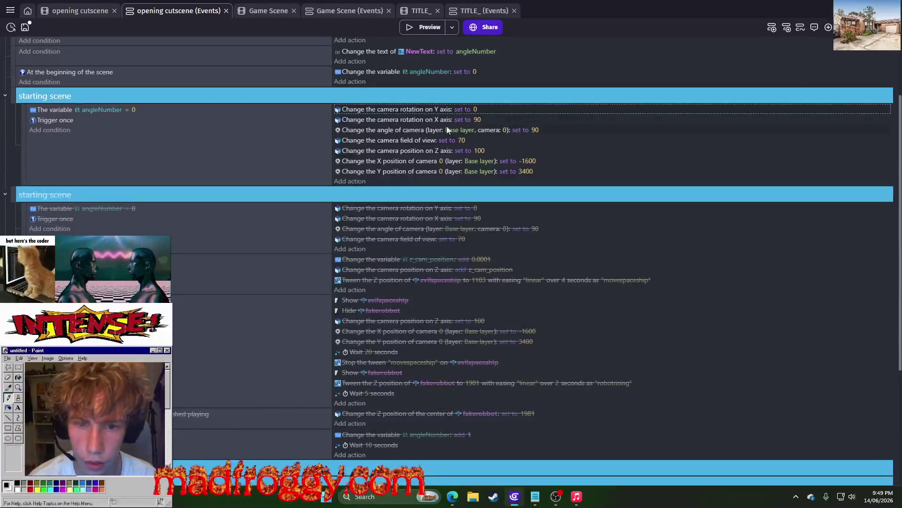
left_click(448, 121)
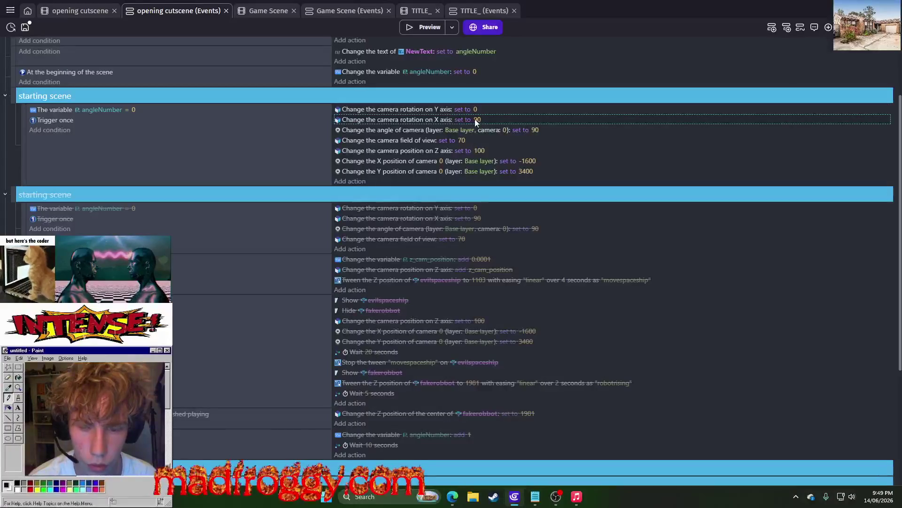
left_click(425, 27)
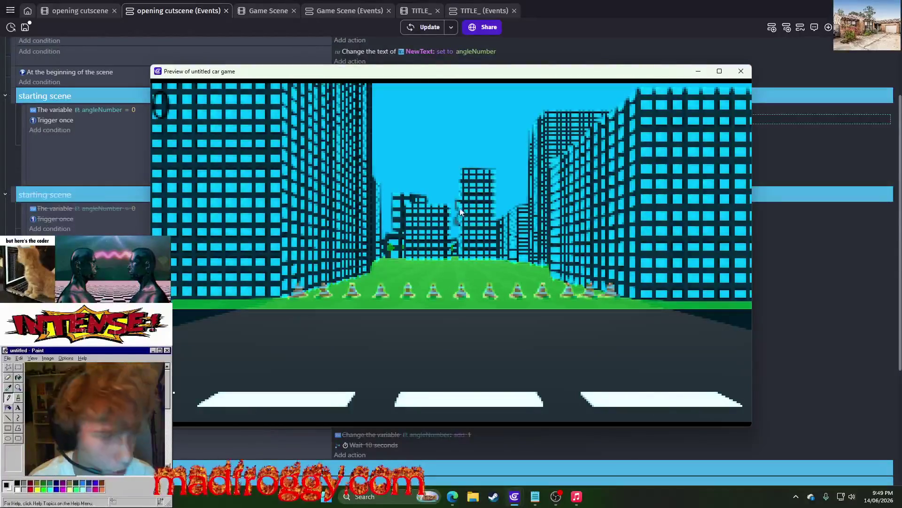
- Close the preview and return to the opening cutscene's 3D scene layout
left_click(742, 71)
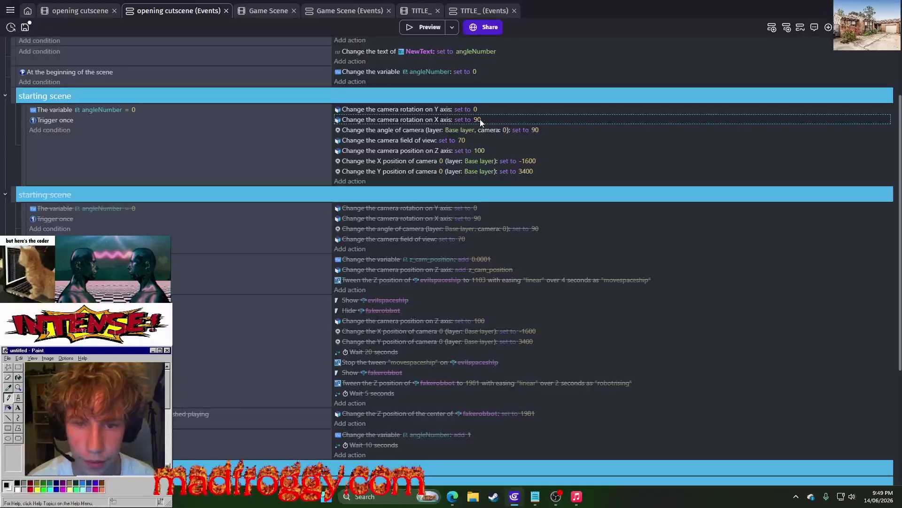
left_click(81, 11)
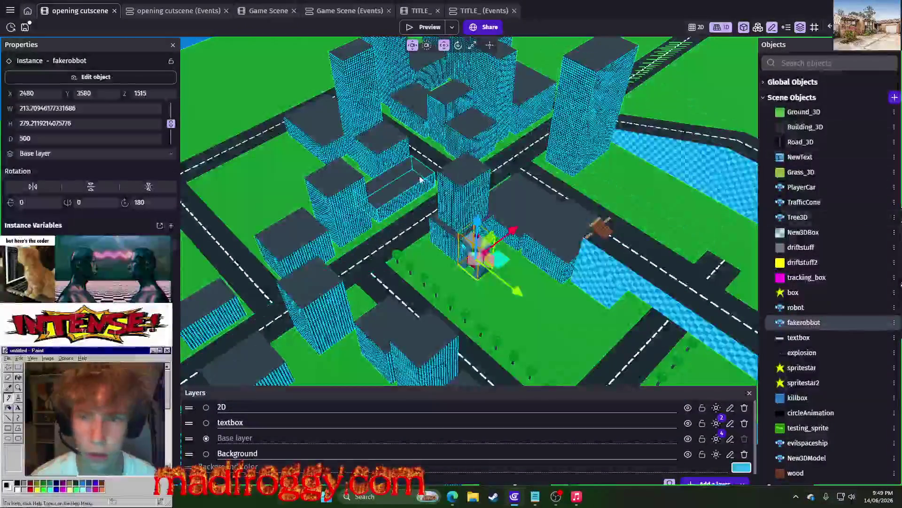
left_click_drag(254, 108, 408, 207)
left_click(408, 212)
right_click(372, 118)
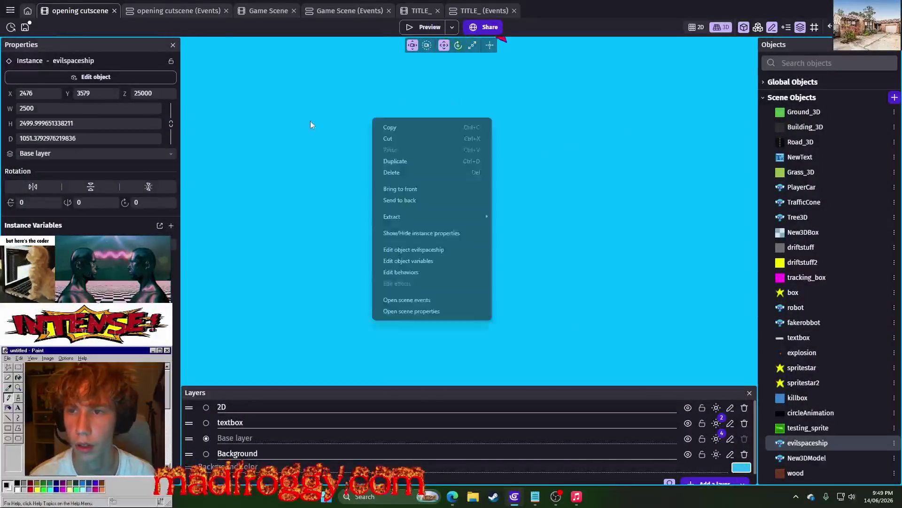
left_click(183, 11)
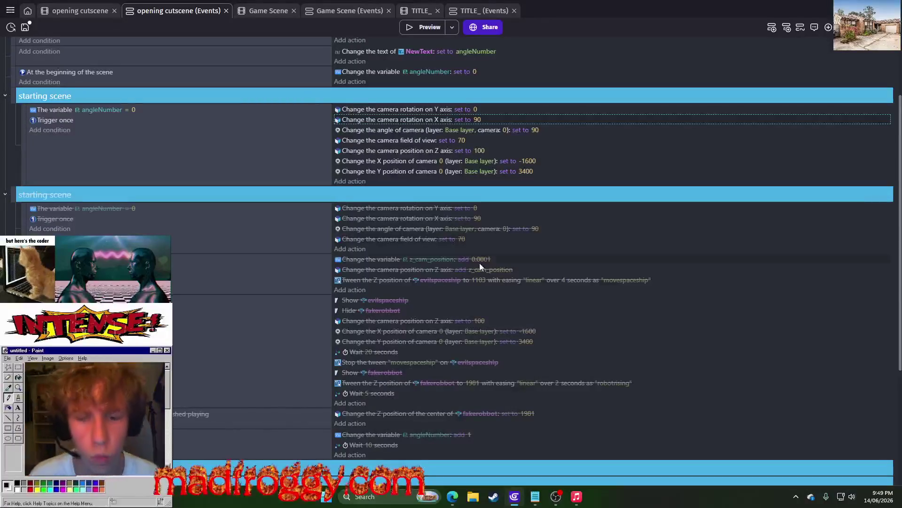
left_click(480, 282)
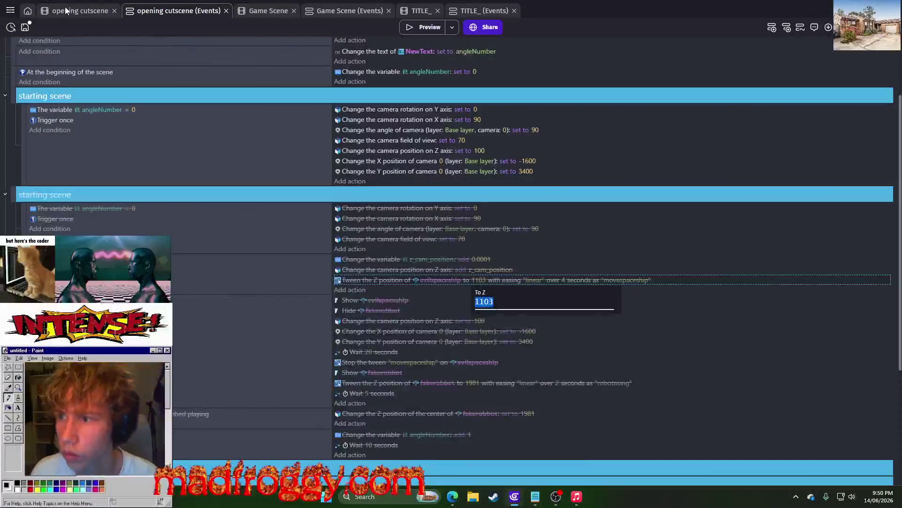
key("ctrl+shift+Tab")
left_click(148, 97)
left_click(314, 72)
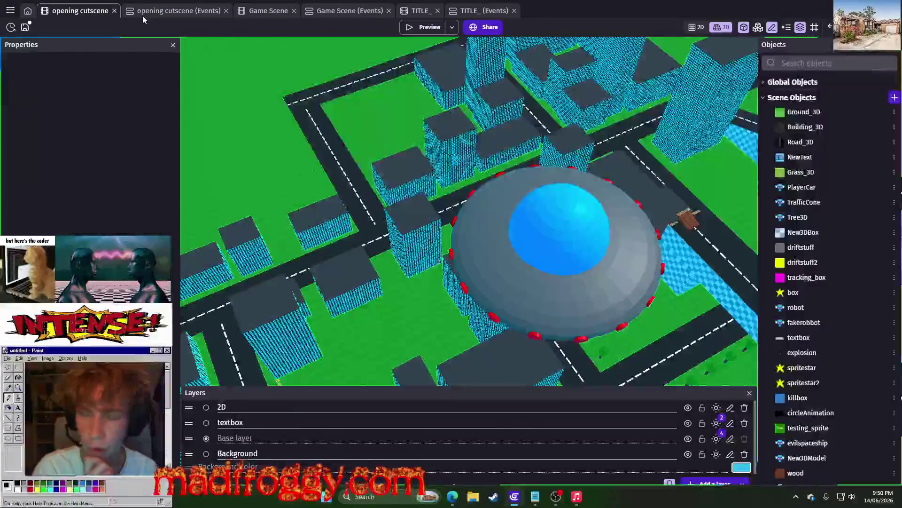
left_click(151, 11)
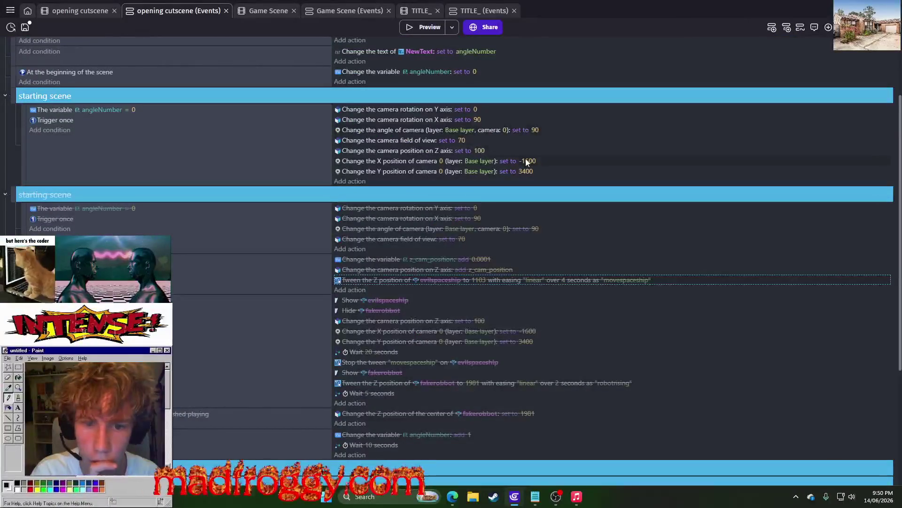
- Raise the camera Z position to 1000 and preview the view several times
left_click(479, 151)
type("500")
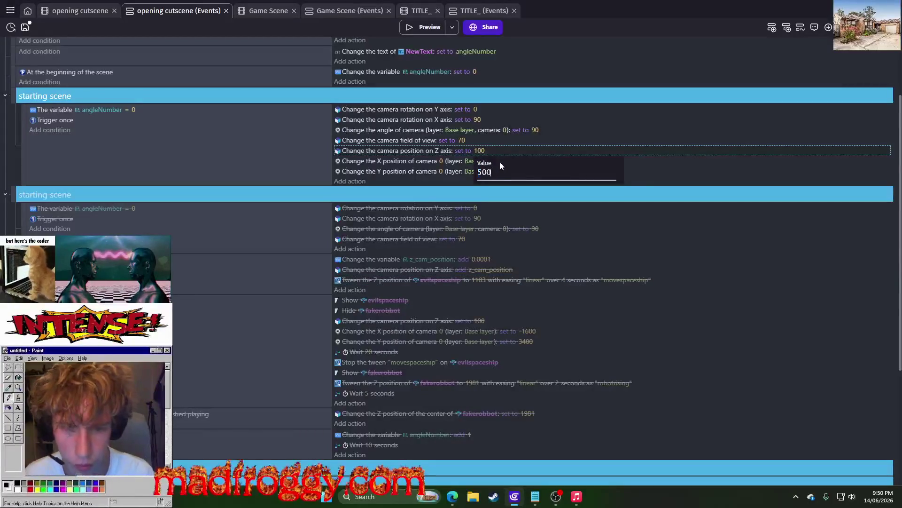
key("BackSpace")
key("BackSpace")
type("0")
key("Return")
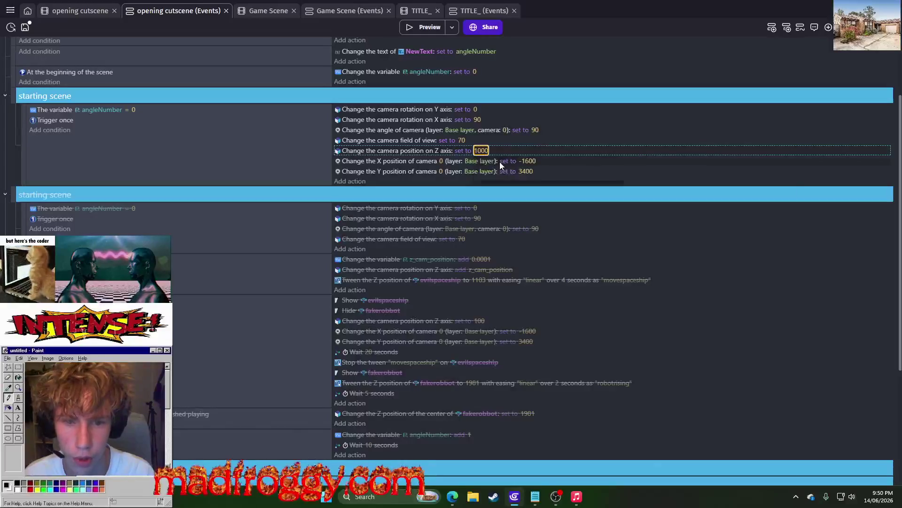
left_click(427, 32)
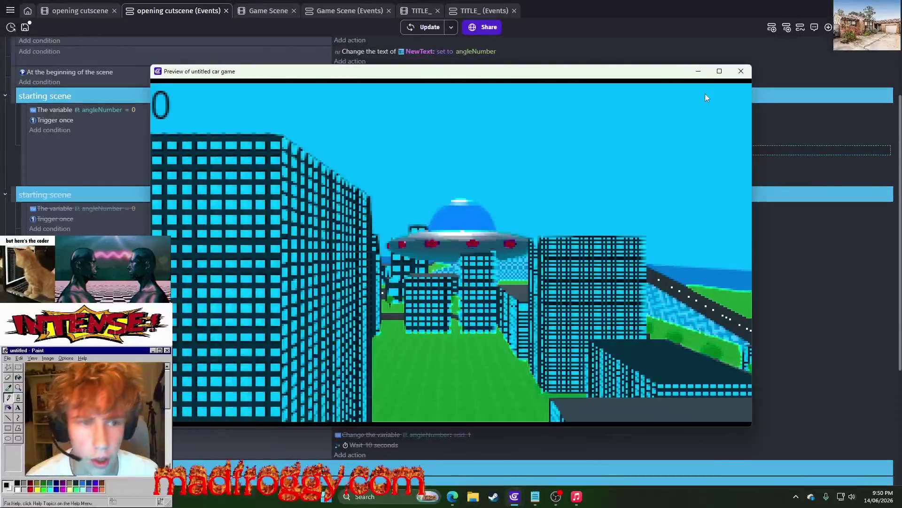
left_click(741, 71)
left_click(482, 151)
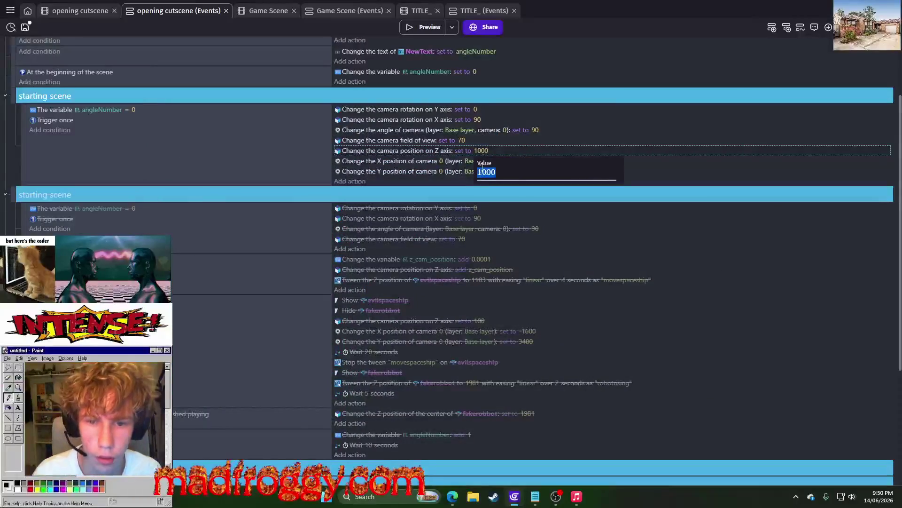
key("Return")
key("ctrl+Return")
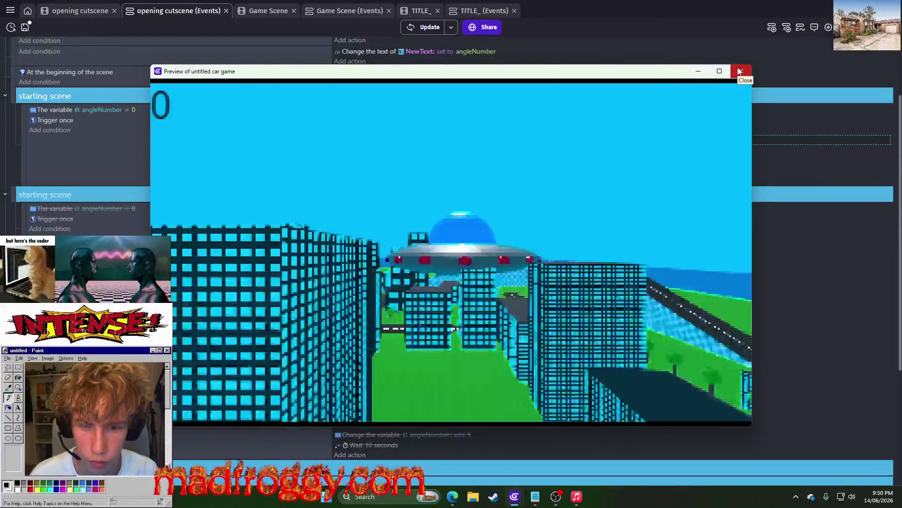
left_click(739, 71)
left_click(482, 151)
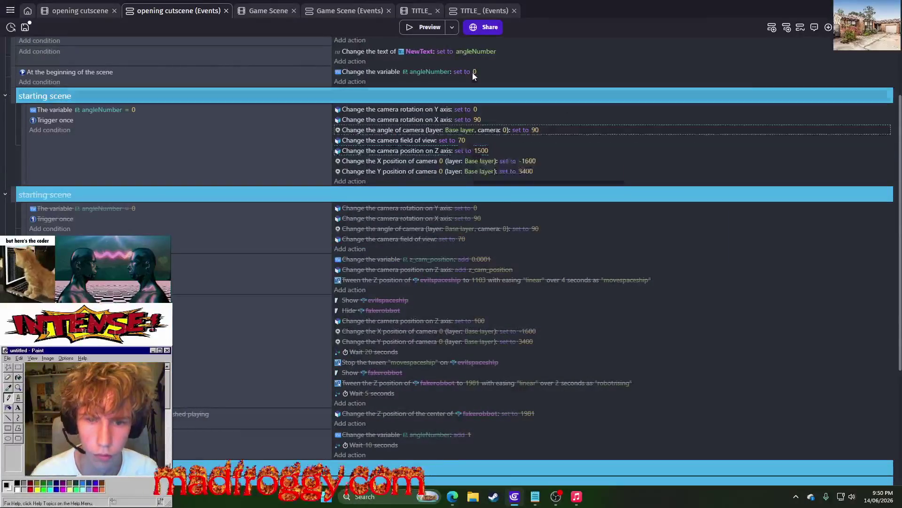
left_click(413, 27)
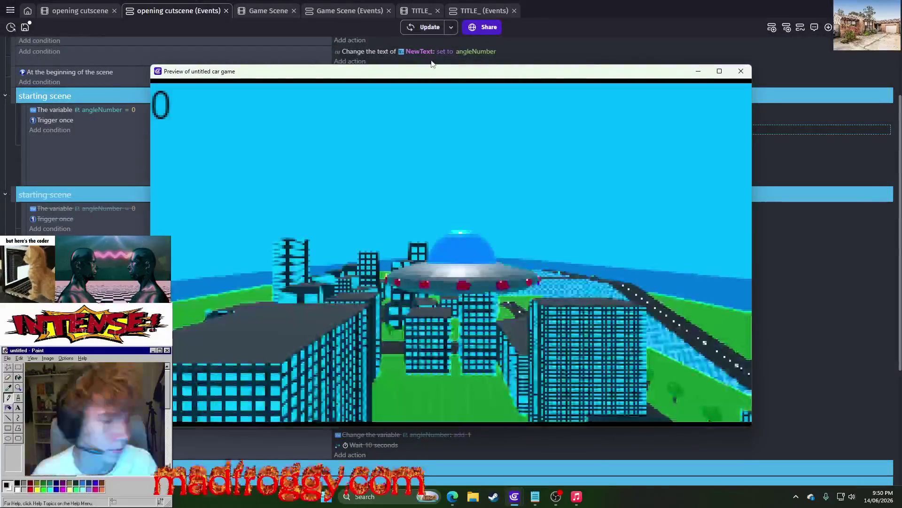
left_click(742, 71)
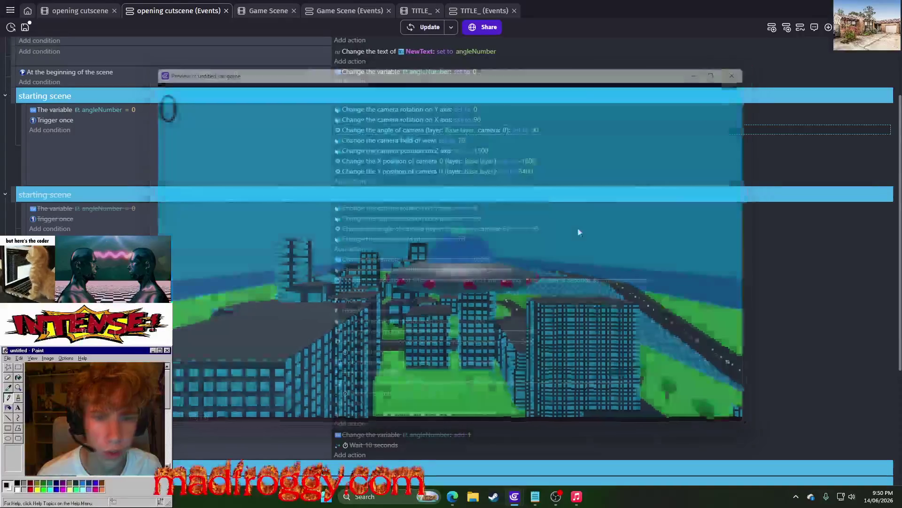
- Change the camera X position from -1600 to -1000 and preview the framing
left_click(528, 161)
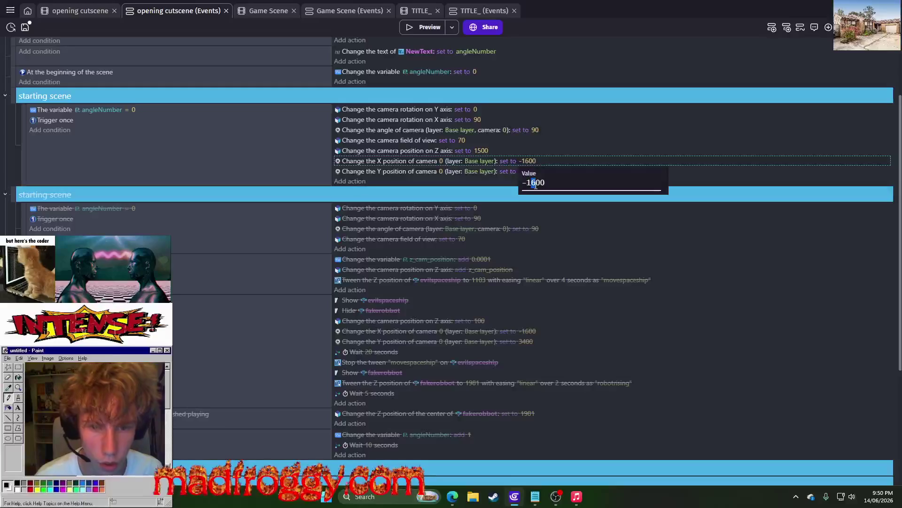
key("Return")
left_click(419, 28)
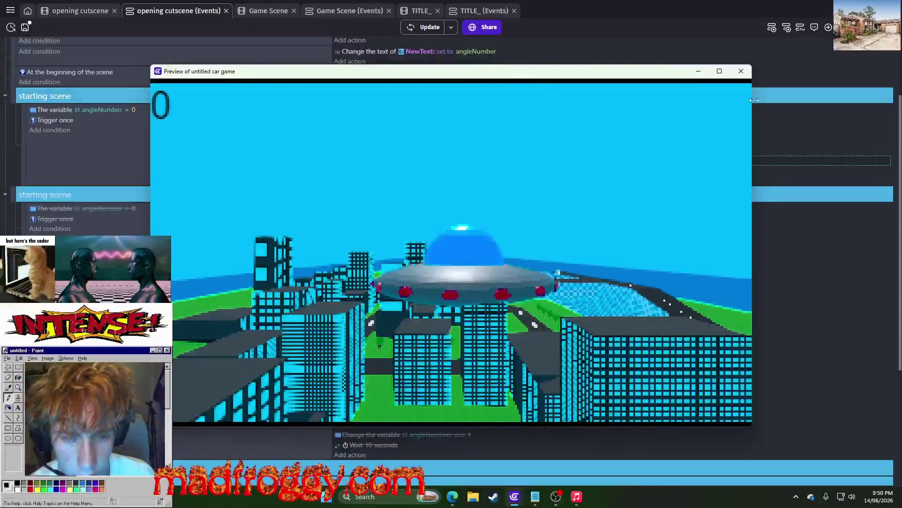
left_click(741, 71)
left_click(526, 171)
type("-1000")
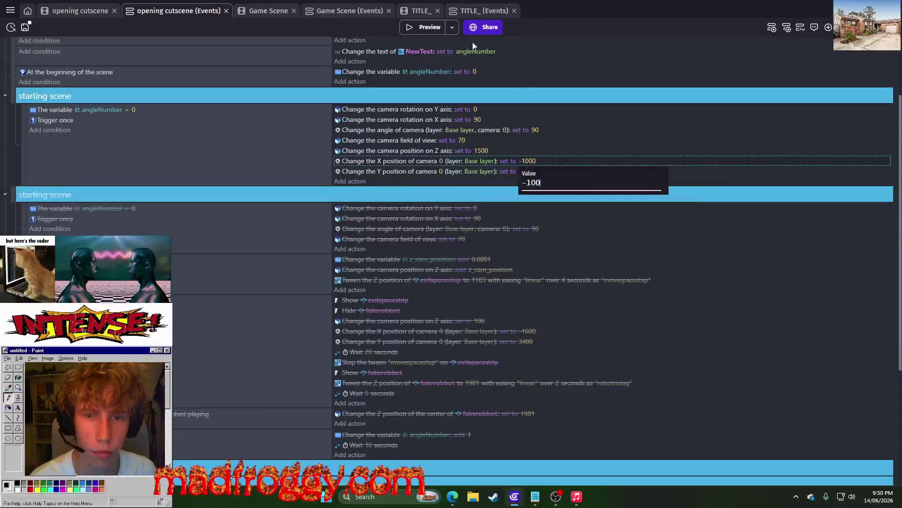
left_click(429, 26)
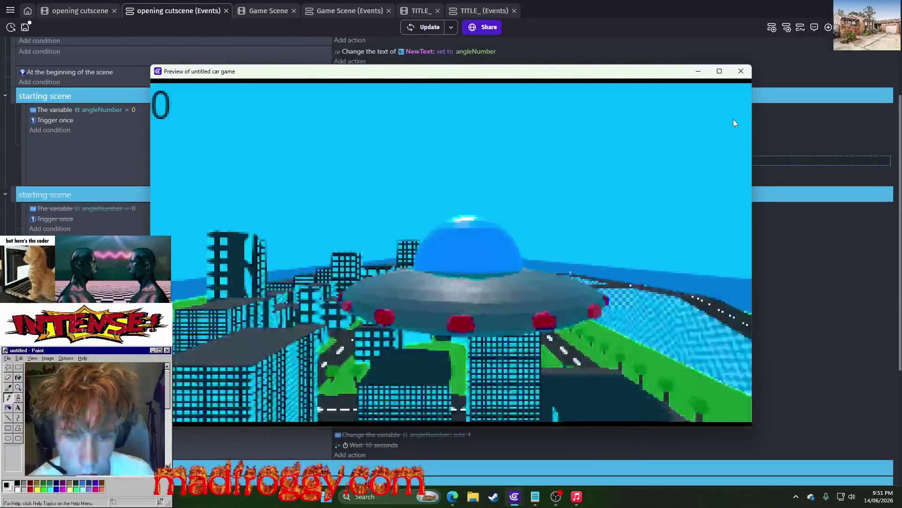
left_click(741, 70)
- Change the camera X position to -10 and preview again
left_click(530, 161)
left_click(529, 172)
left_click(530, 172)
left_click(529, 161)
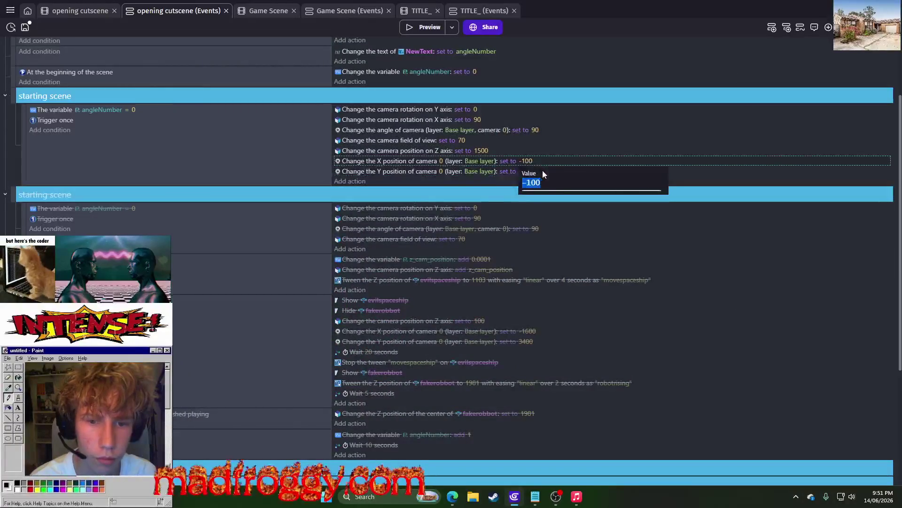
key("BackSpace")
key("Return")
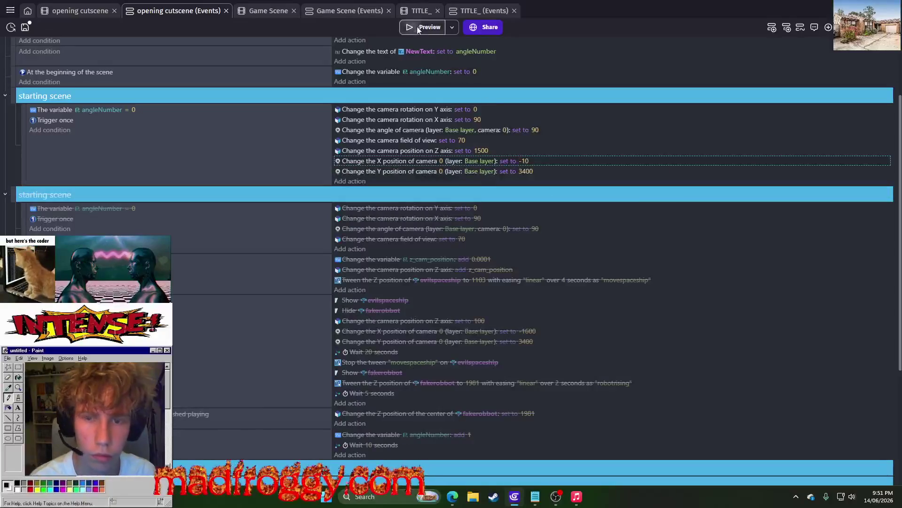
left_click(415, 27)
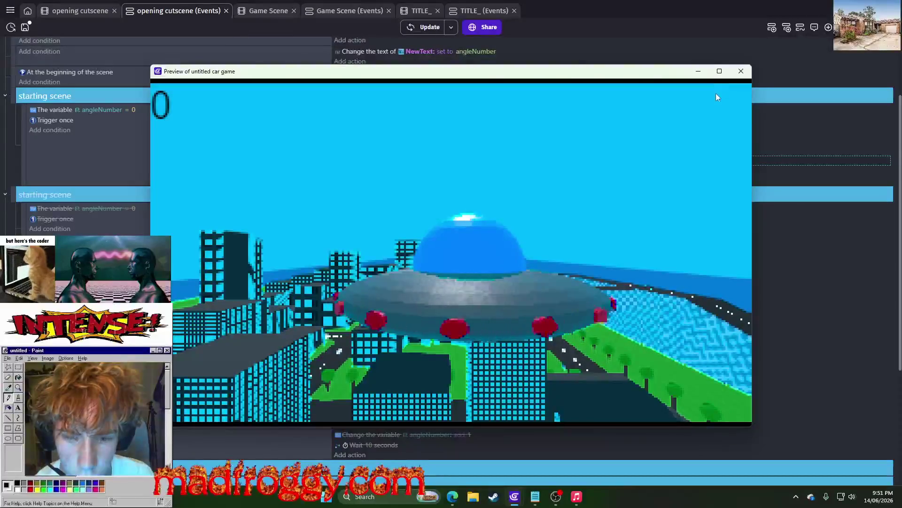
left_click(741, 71)
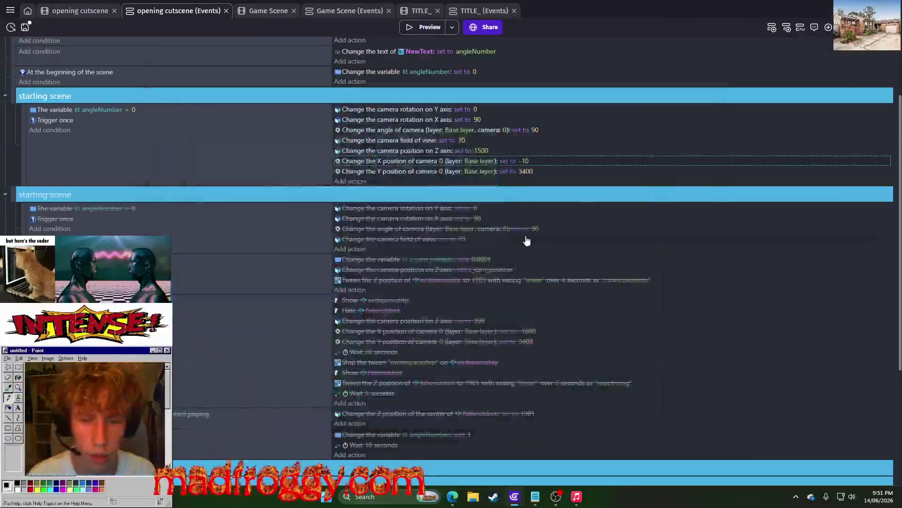
- Set the camera X position to +250 and preview
left_click(524, 161)
type("250")
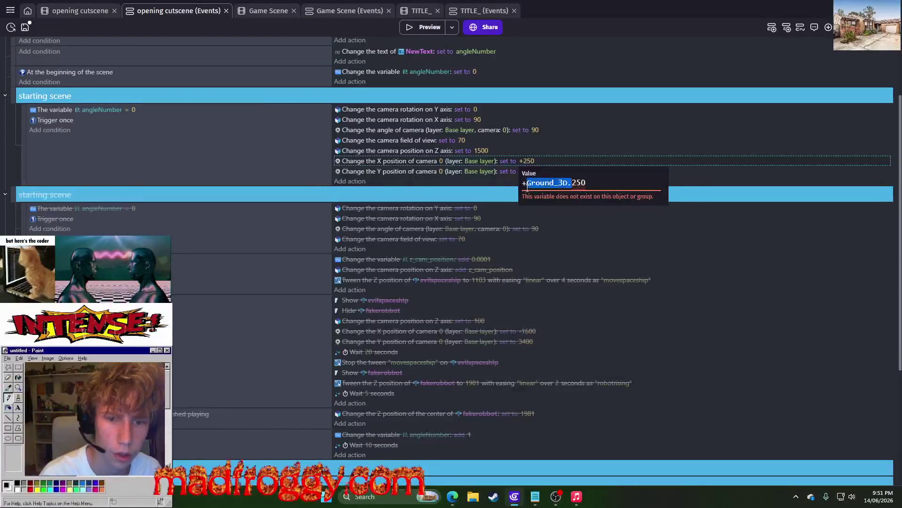
key("BackSpace")
key("Return")
left_click(427, 29)
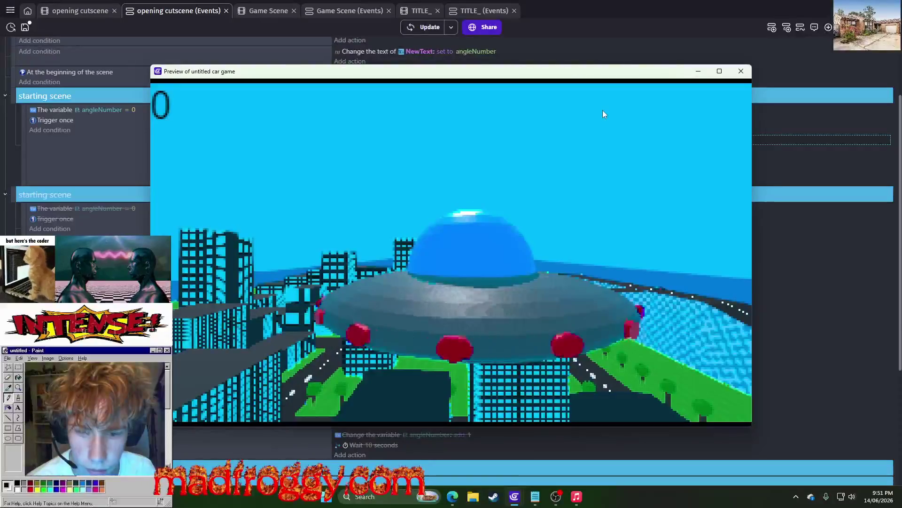
left_click(741, 71)
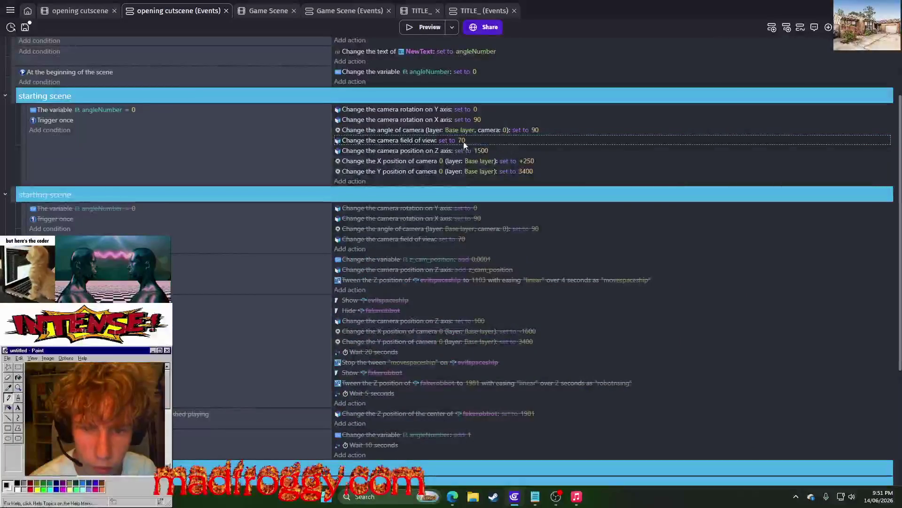
- Set camera X to 500 and camera Z to 1800, then preview the higher view
left_click(528, 160)
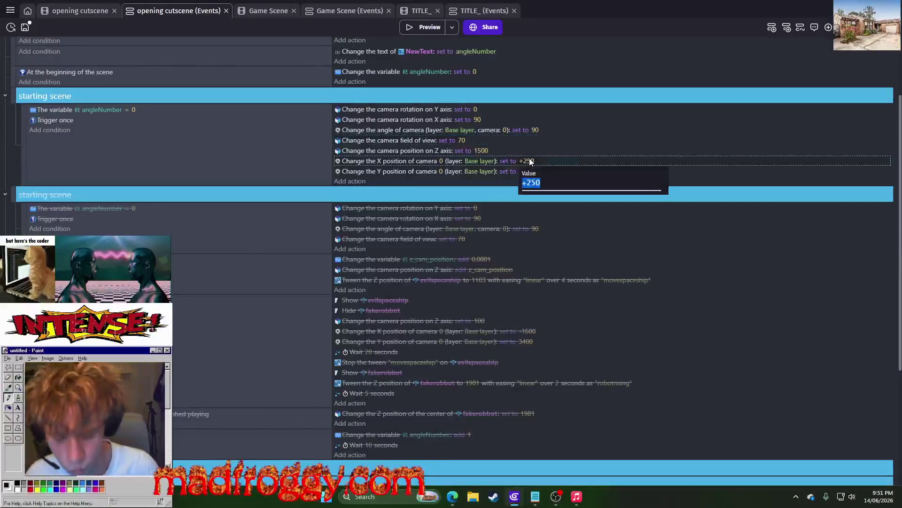
type("50")
key("Return")
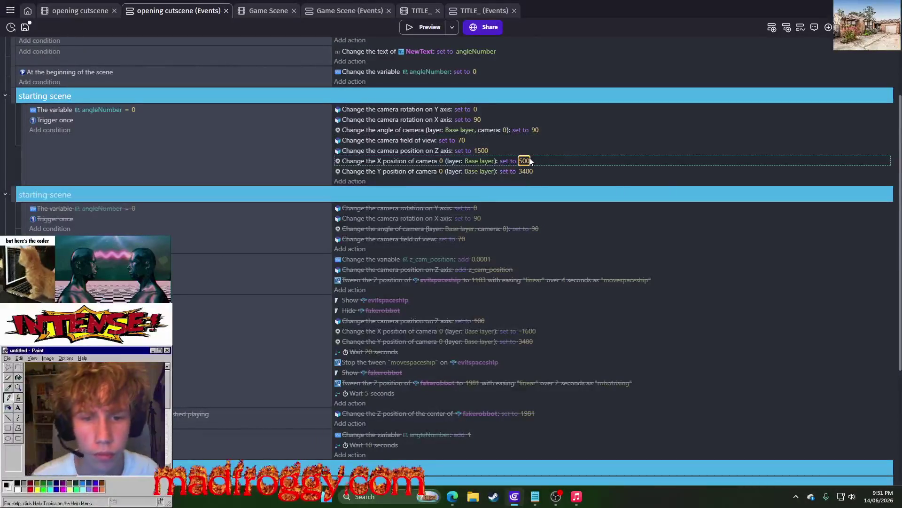
left_click(480, 150)
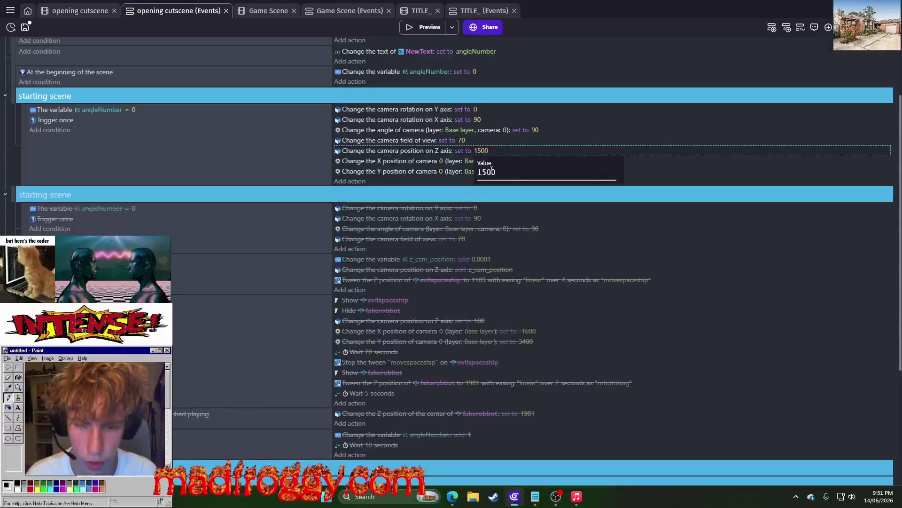
type("0")
key("Return")
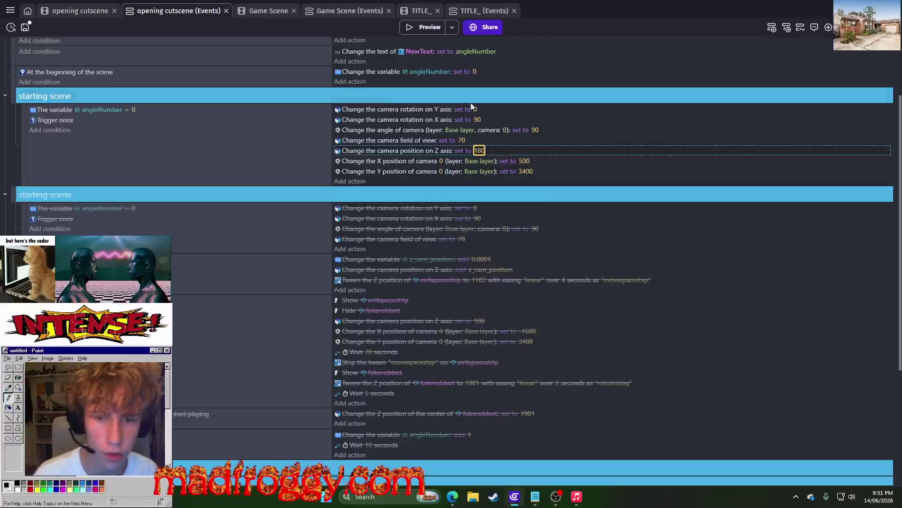
left_click(481, 151)
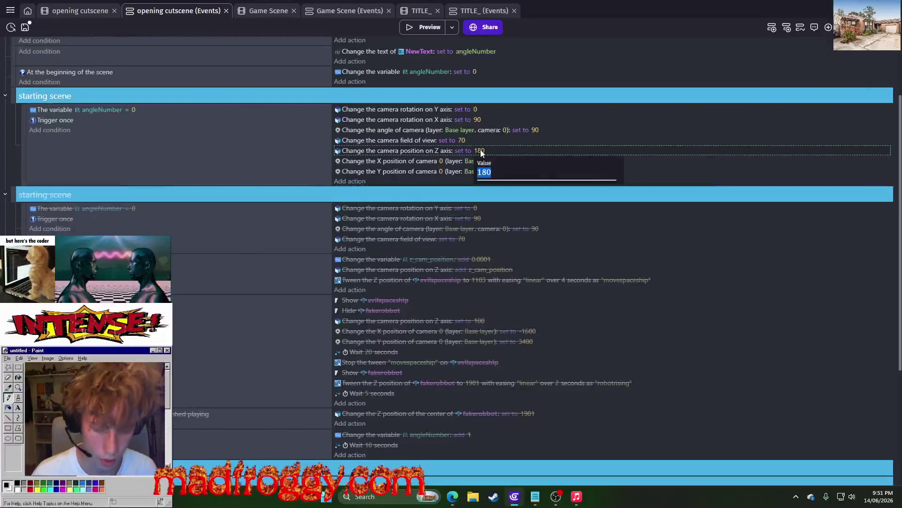
type("0")
key("Return")
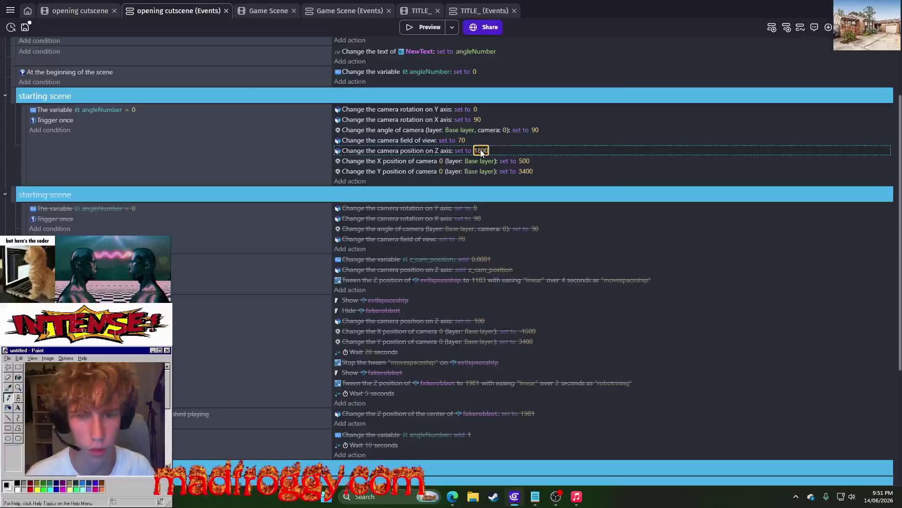
left_click(421, 27)
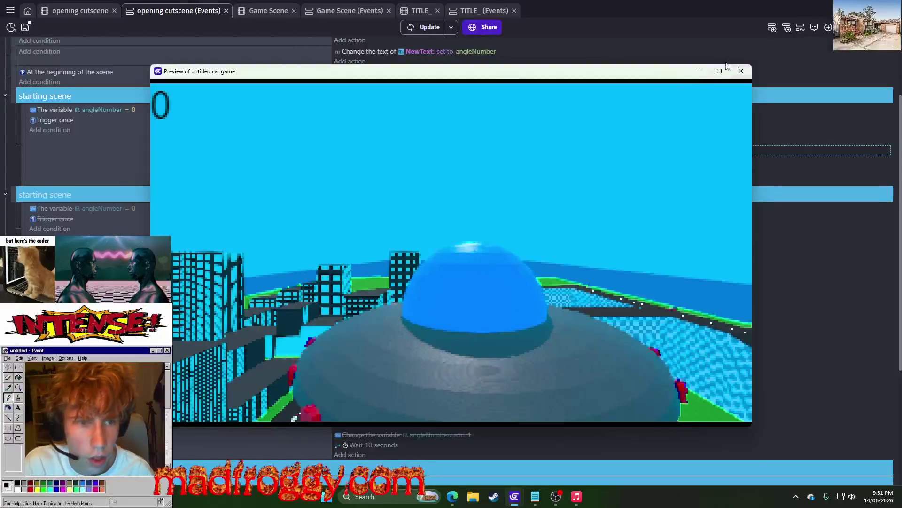
left_click(742, 71)
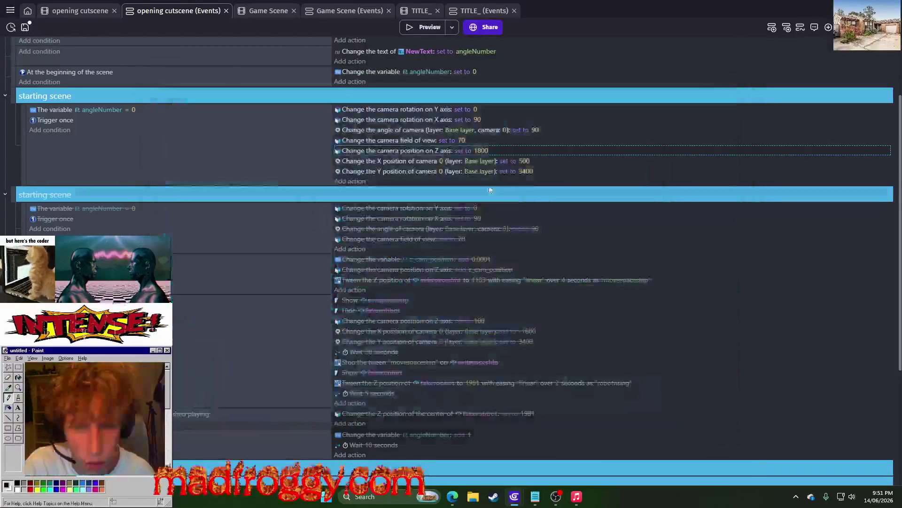
- Move the camera X position to 800 and preview
left_click(524, 161)
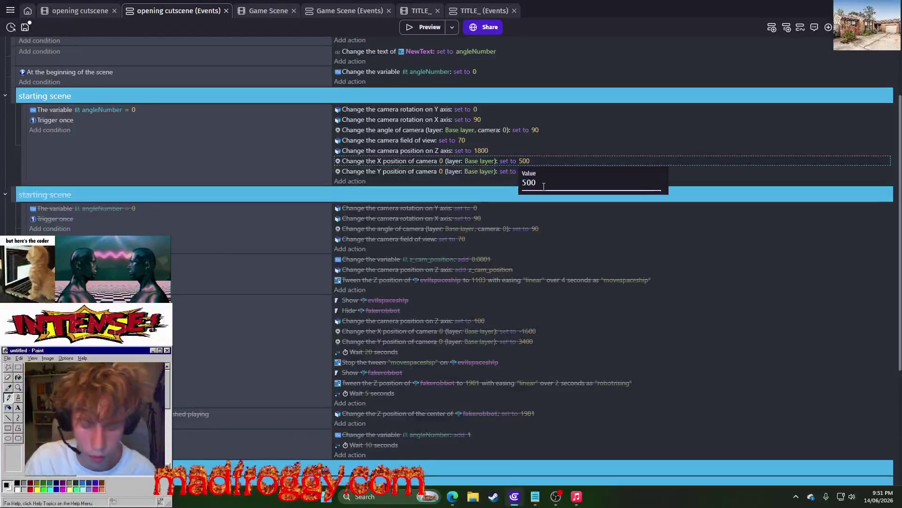
type("800")
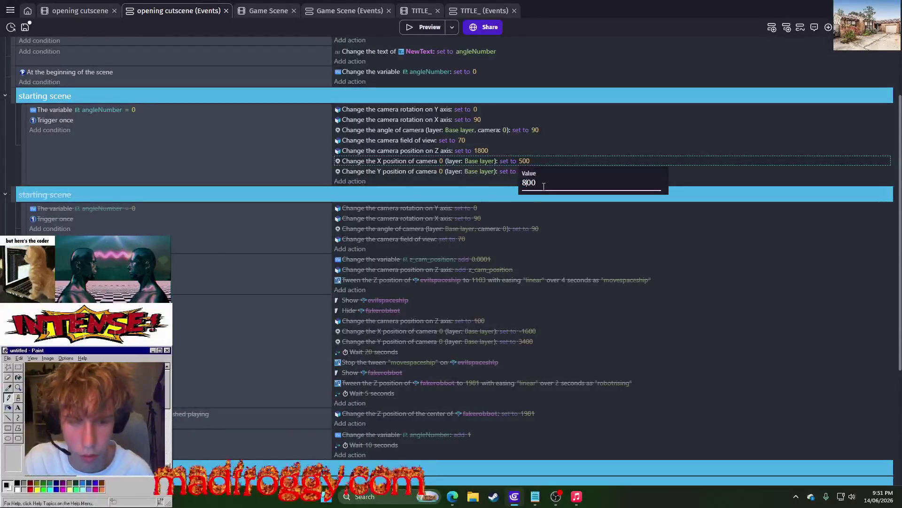
key("Return")
left_click(416, 28)
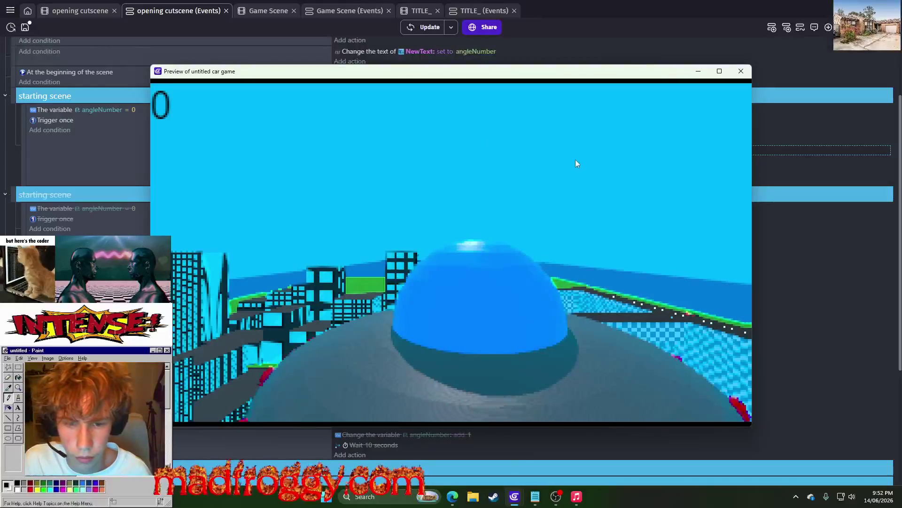
left_click(742, 72)
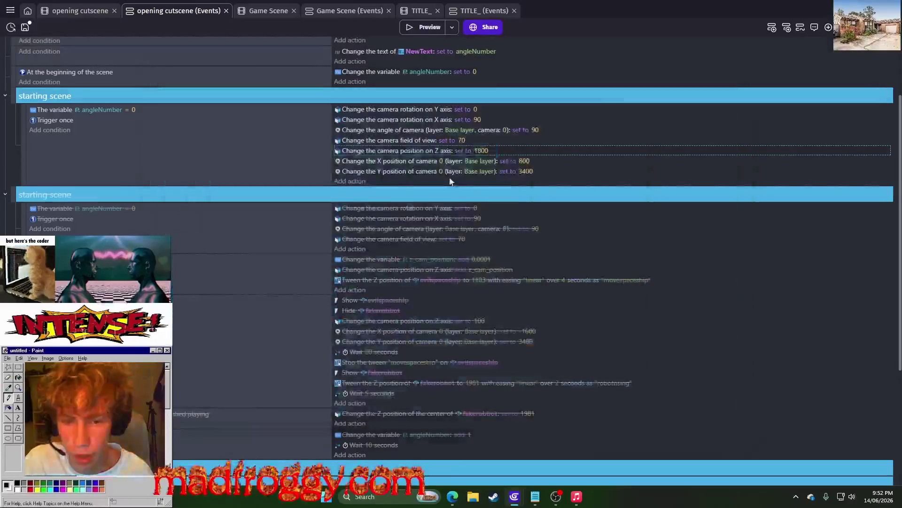
- Set the camera Y position to 3600 and preview the framing behind the UFO dome
left_click(526, 171)
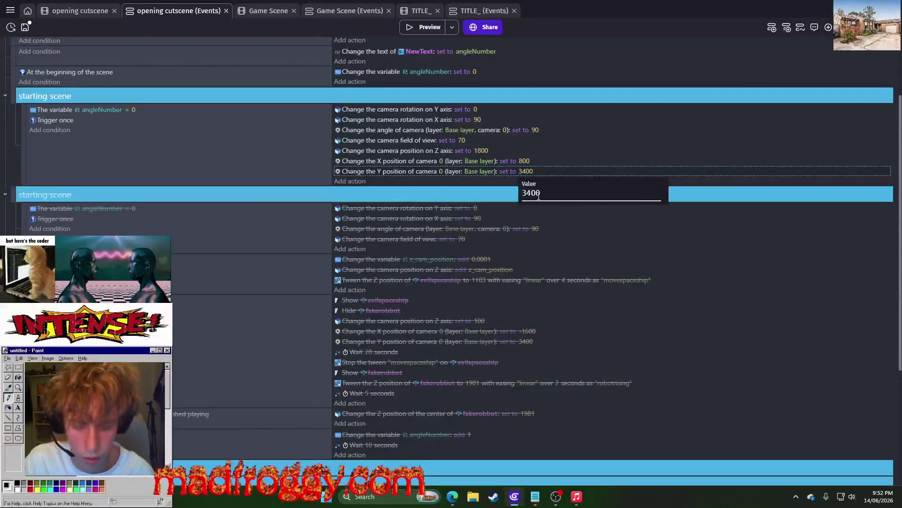
key("Return")
left_click(425, 27)
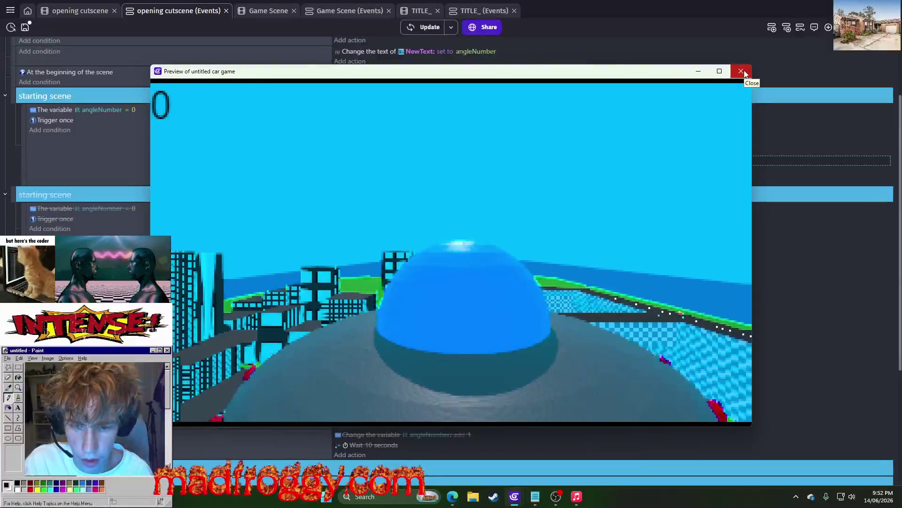
left_click(743, 72)
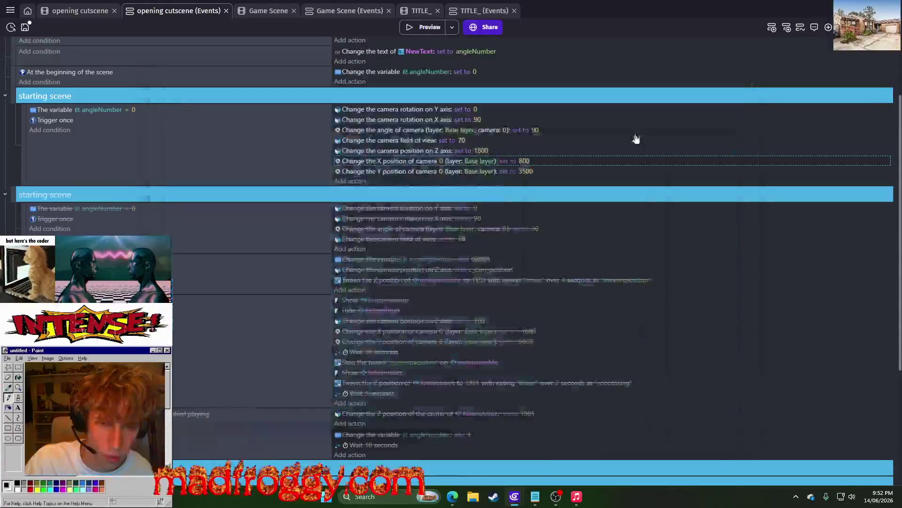
left_click(529, 170)
type("00")
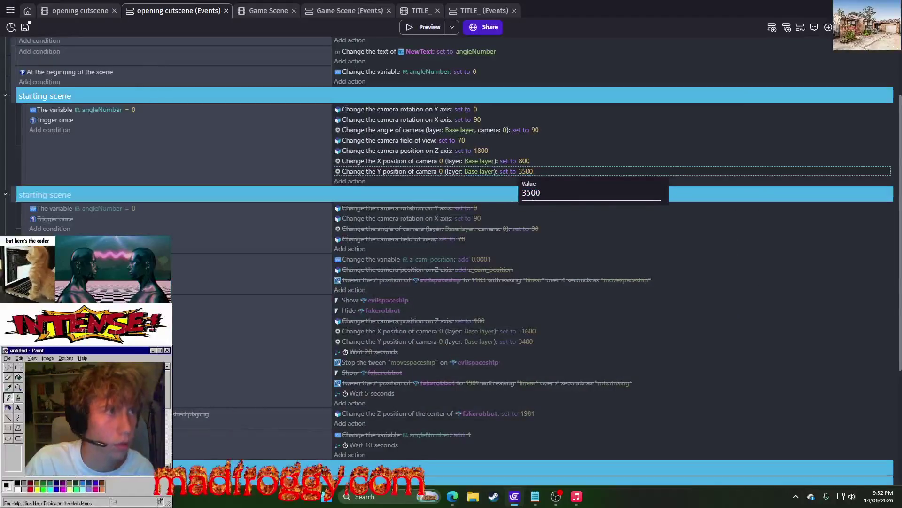
left_click(439, 30)
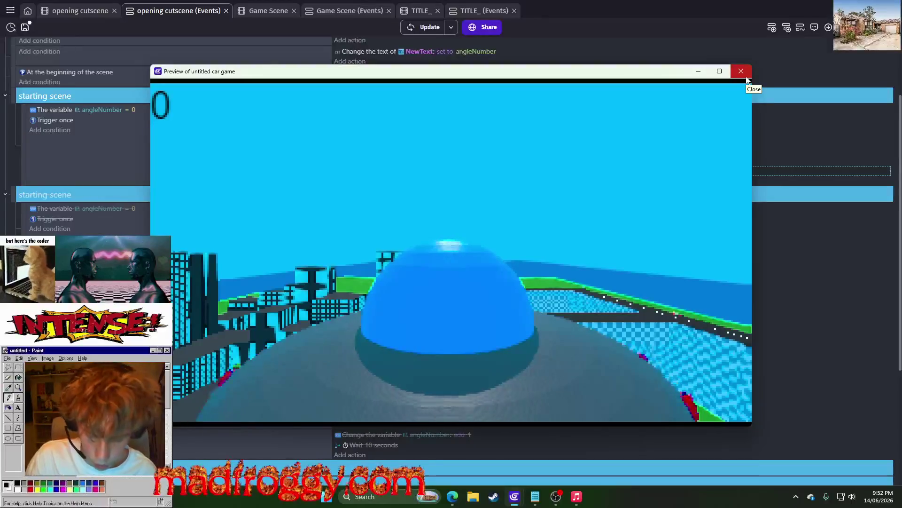
left_click(746, 76)
key("super+shift+s")
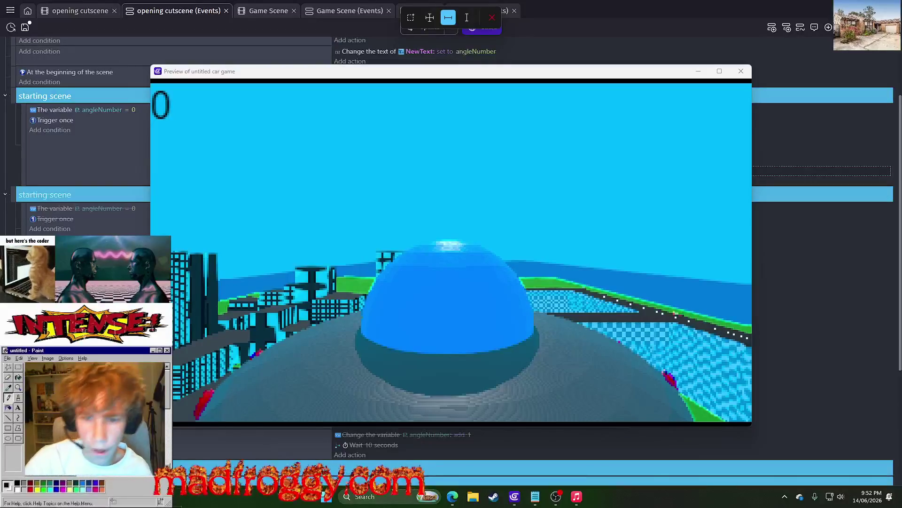
- Close the game preview and dismiss the screen measuring tool
key("Escape")
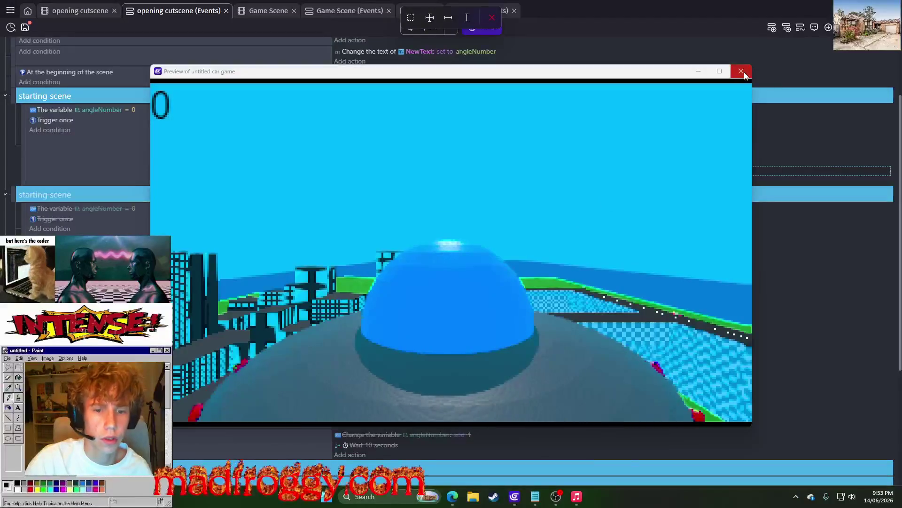
left_click(742, 72)
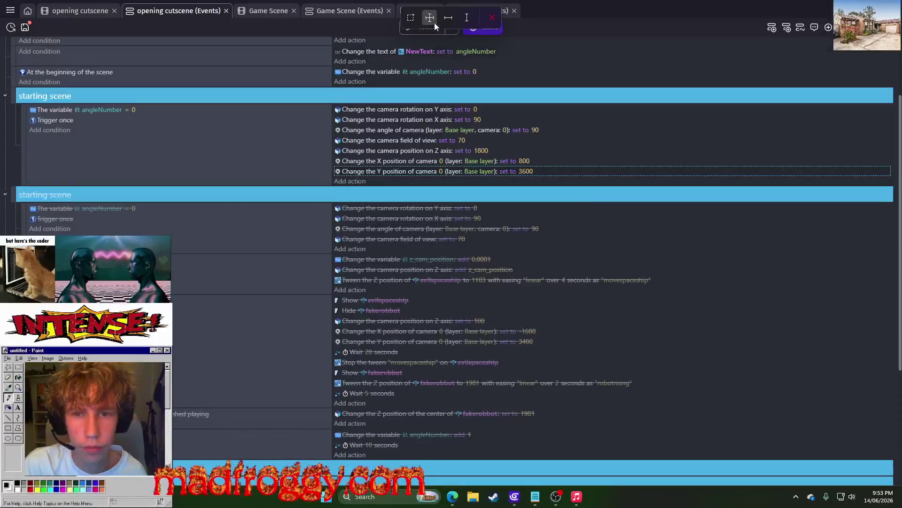
left_click(492, 18)
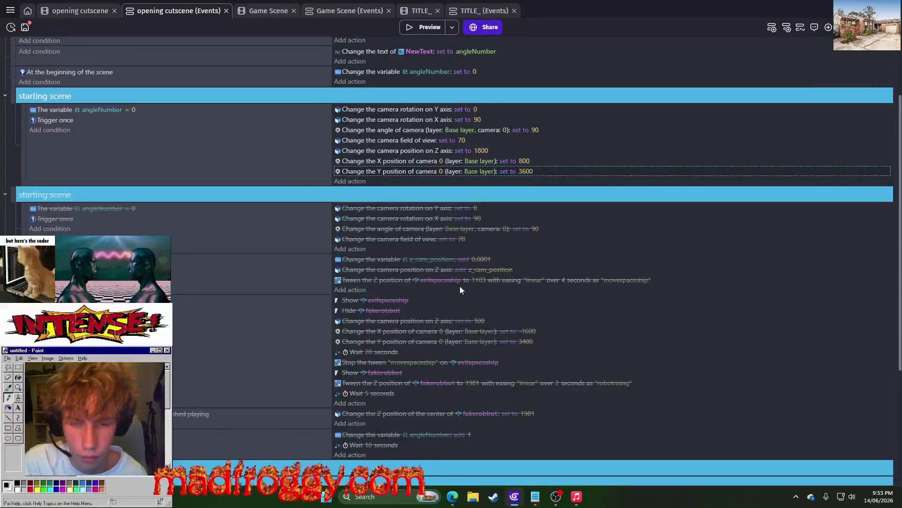
- Move the first starting scene event down into the lower backup group
left_click_drag(22, 117, 2, 151)
key("XF86AudioLowerVolume")
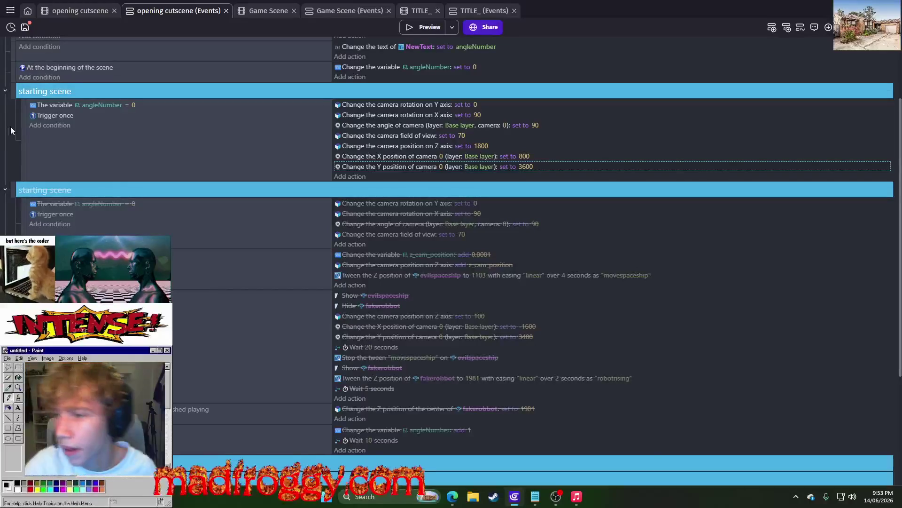
left_click_drag(23, 124, 23, 401)
- Re-enable the backup cutscene events and disable the old top starting scene event
scroll(12, 78, "down", 2)
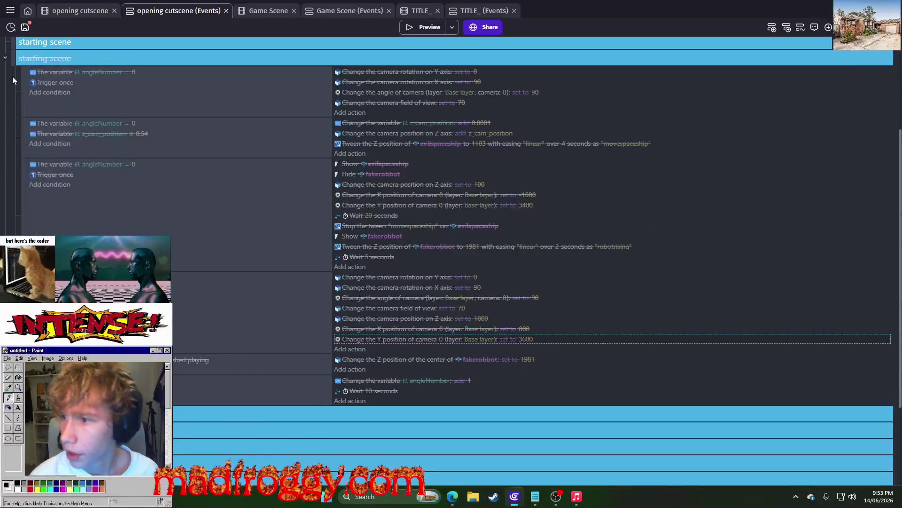
right_click(14, 55)
left_click(29, 117)
right_click(12, 50)
left_click(41, 113)
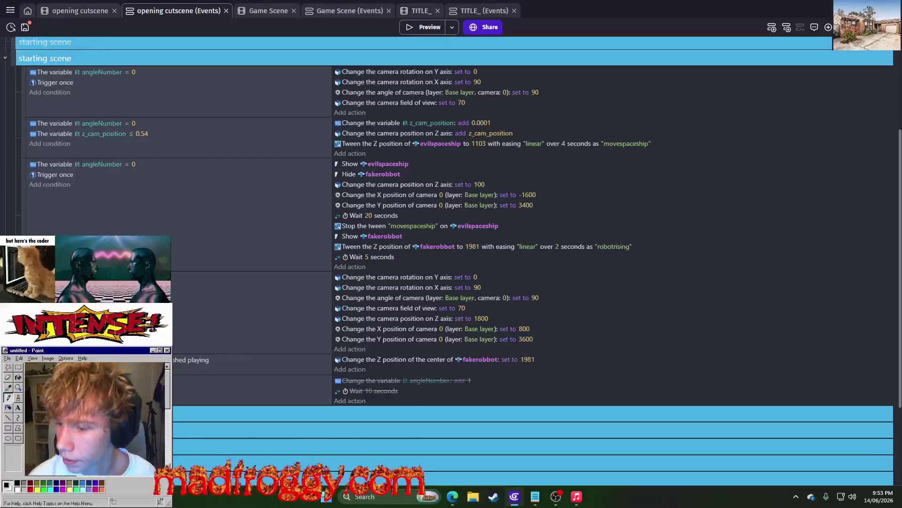
- Place the camera-reset actions after the robot's 5-second wait and preview
left_click_drag(23, 310, 24, 405)
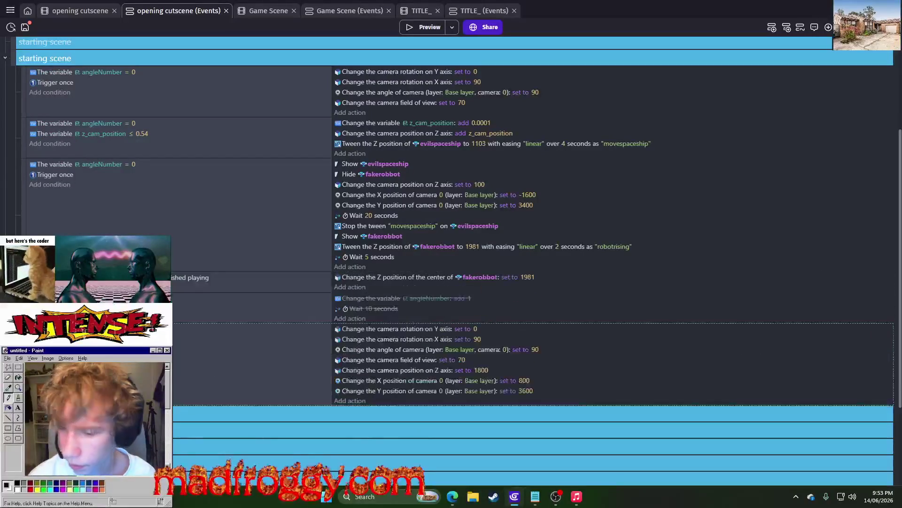
mouse_move(343, 335)
left_mouse_down()
mouse_move(365, 394)
mouse_move(351, 270)
left_mouse_up()
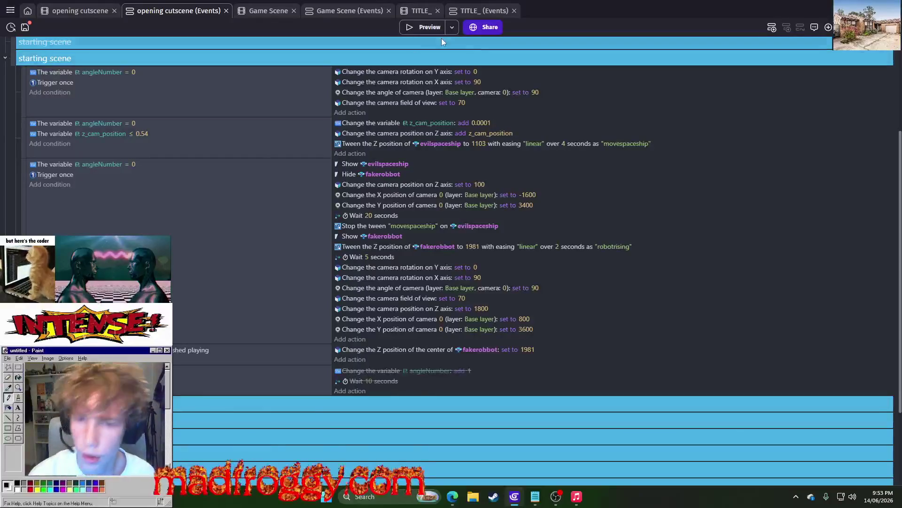
left_click(428, 28)
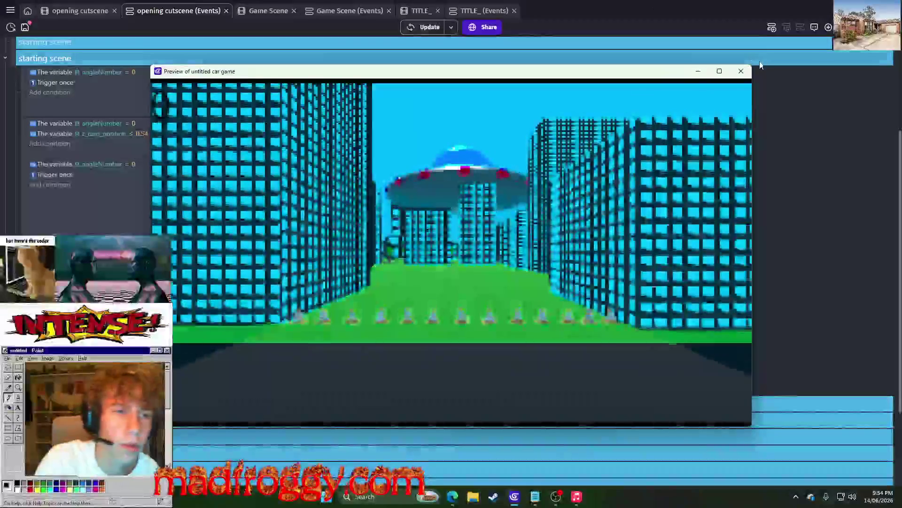
- Set the evilspaceship UFO's Z position to 25000 in the opening cutscene scene
left_click(741, 71)
left_click(79, 8)
left_click(538, 218)
double_click(147, 92)
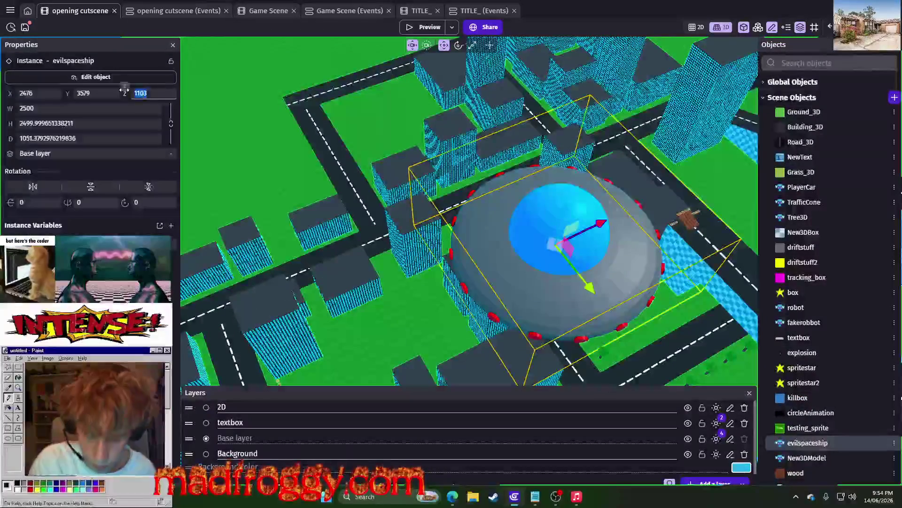
type("25000")
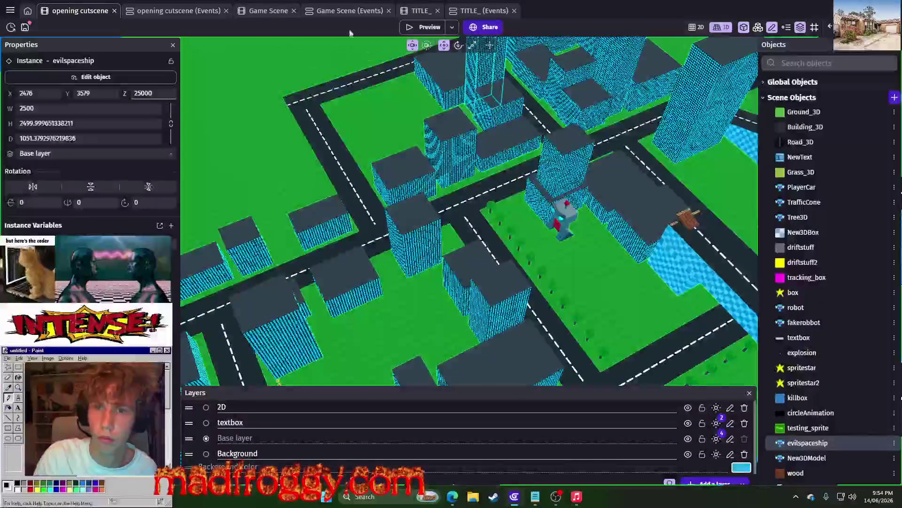
key("Escape")
- Preview the raised UFO, moving the stream chat window aside, then close the preview
left_click(412, 28)
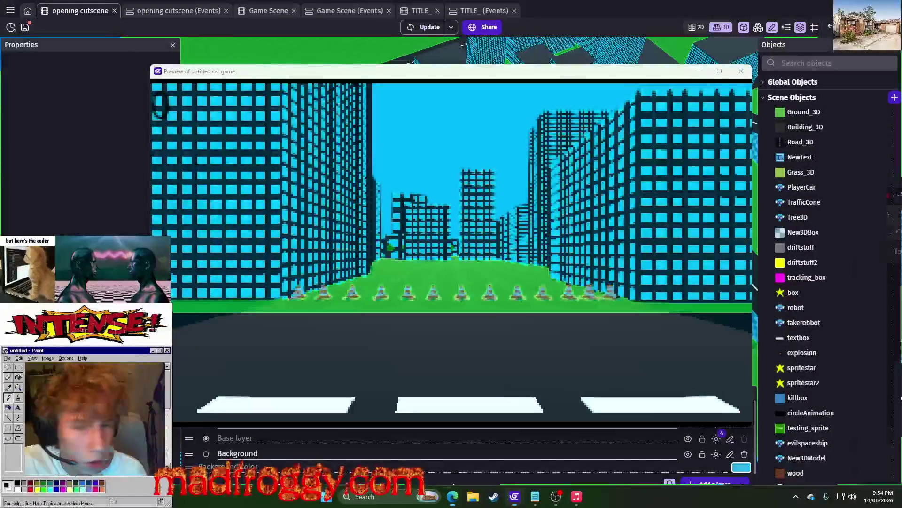
key("alt+Tab")
mouse_move(512, 94)
left_mouse_down()
mouse_move(525, 80)
mouse_move(901, 263)
left_mouse_up()
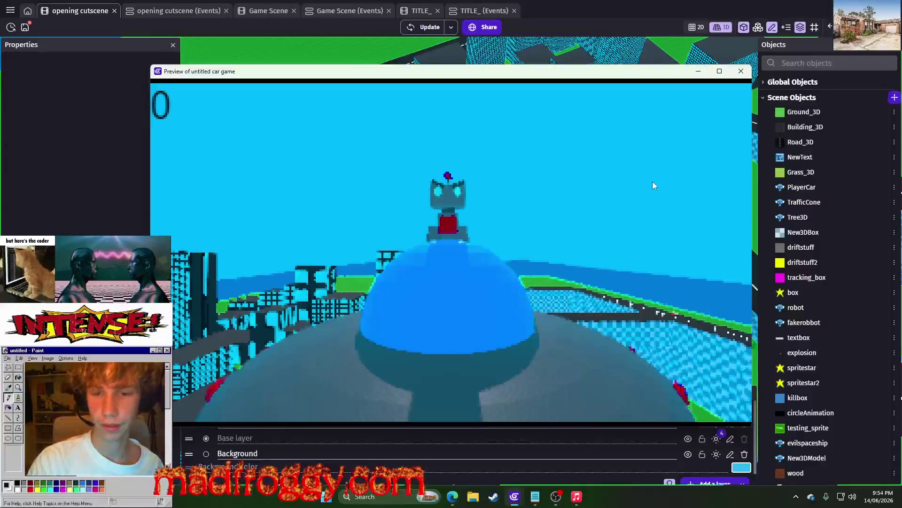
left_click(741, 72)
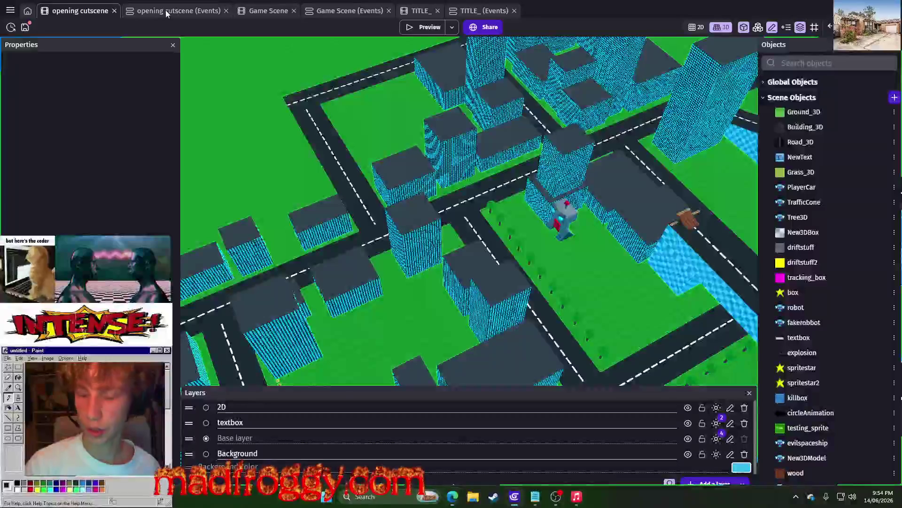
- Re-enable the disabled textbox event group in the opening cutscene events
left_click(179, 10)
scroll(318, 342, "down", 5)
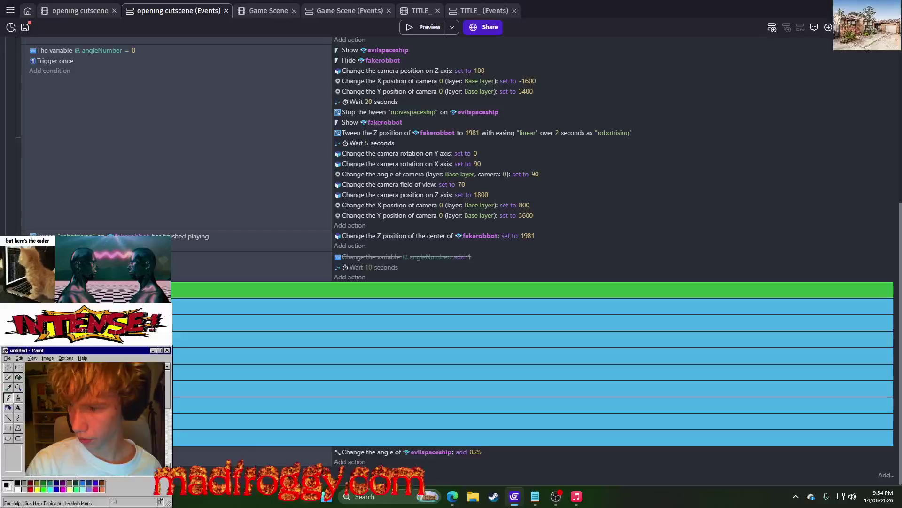
scroll(517, 263, "down", 5)
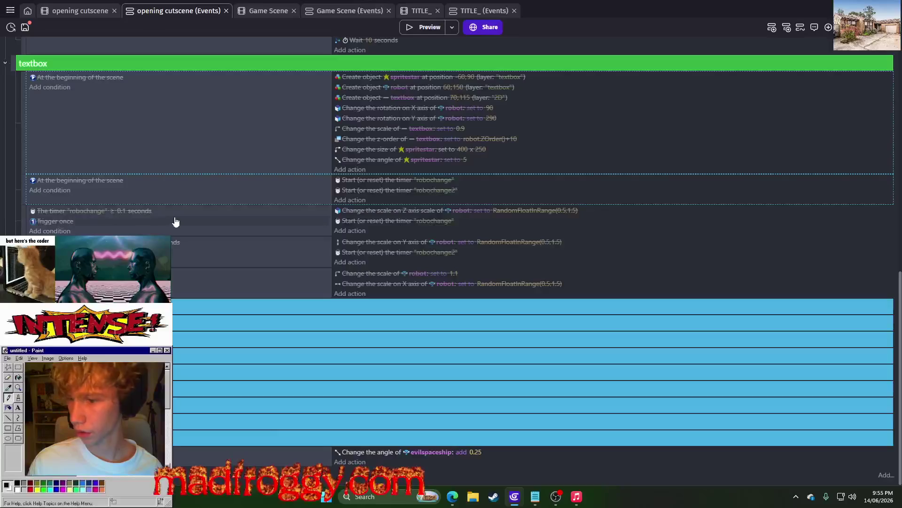
right_click(24, 153)
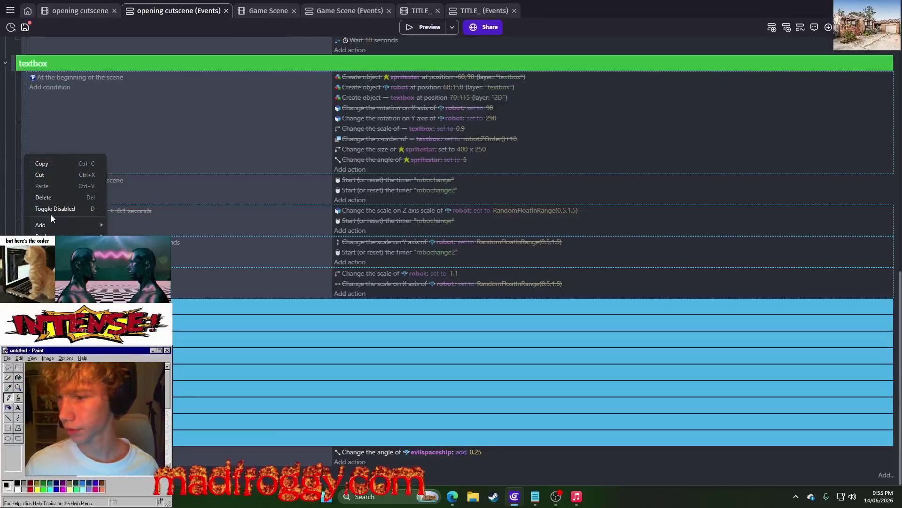
left_click(50, 214)
- Save the project with Ctrl+S and return to the opening cutscene scene editor
scroll(235, 154, "up", 3)
key("ctrl+s")
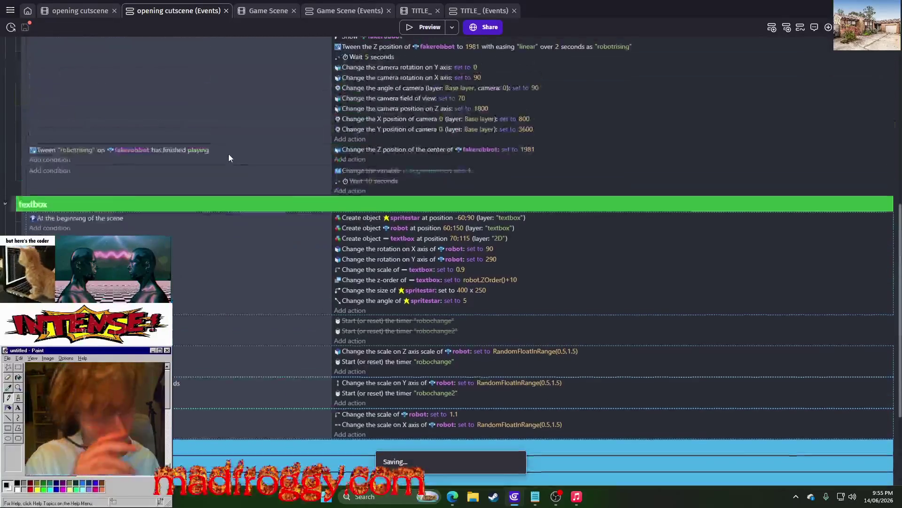
scroll(347, 223, "up", 1)
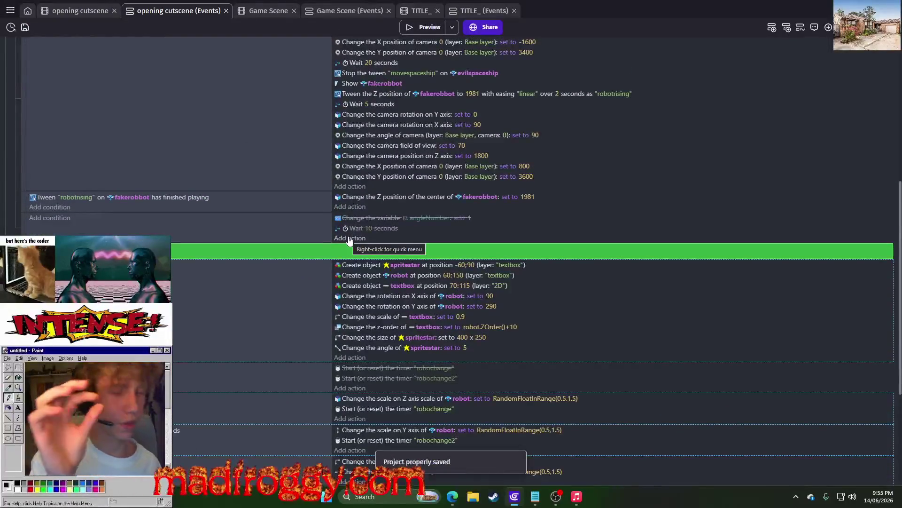
left_click(67, 11)
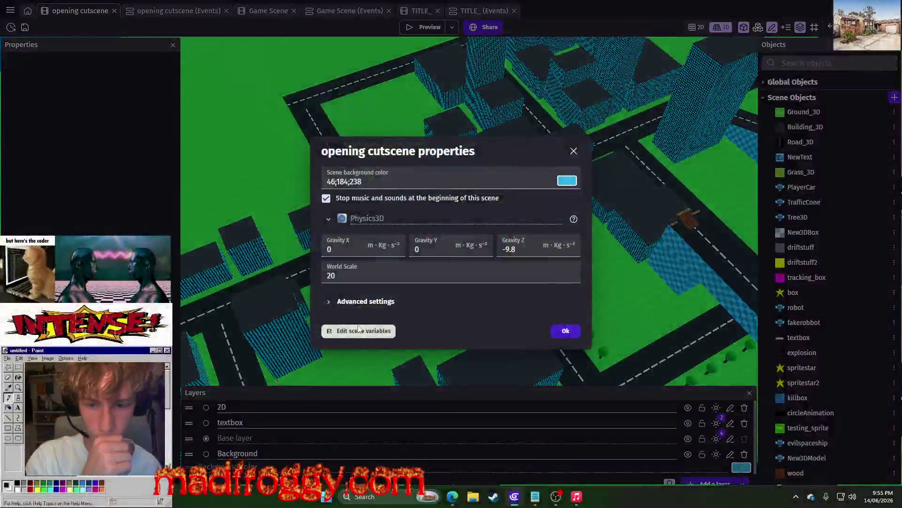
- Add a Boolean scene variable named textbox3, left at False, and apply the change
left_click(357, 326)
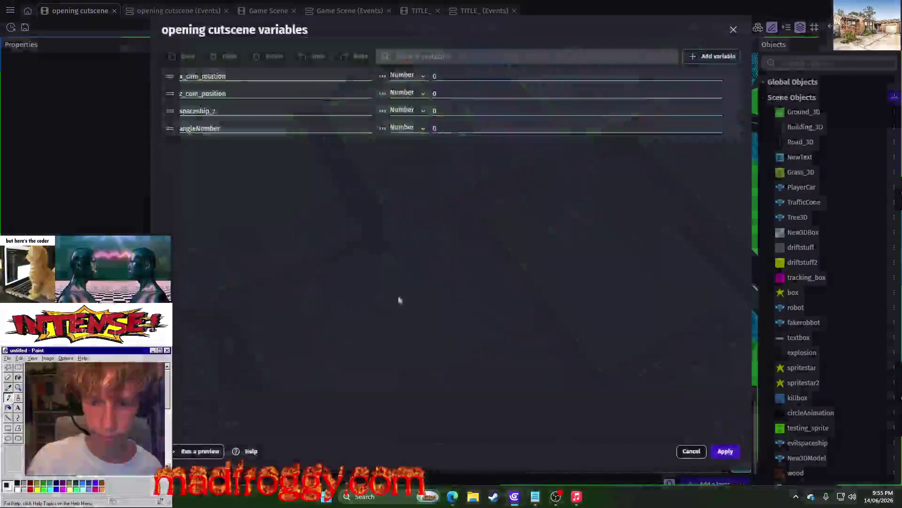
left_click(711, 56)
left_click(408, 145)
left_click(403, 172)
double_click(271, 145)
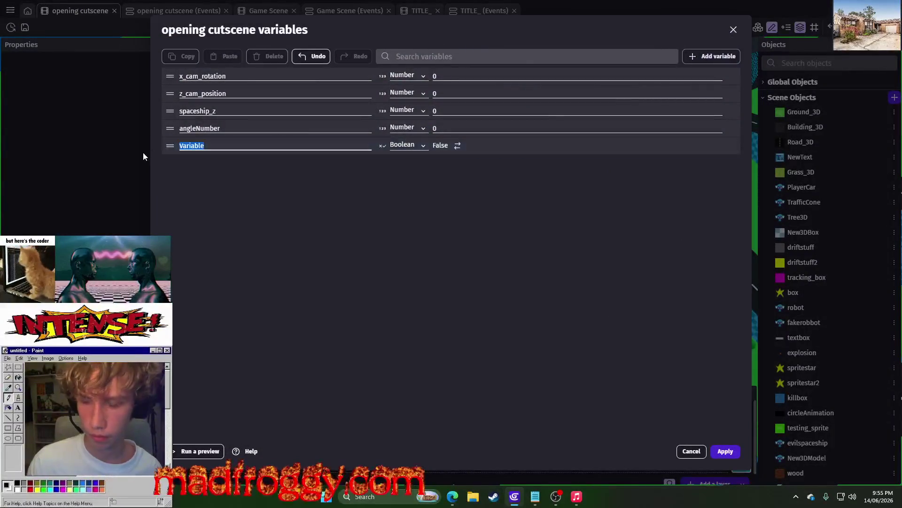
type("t")
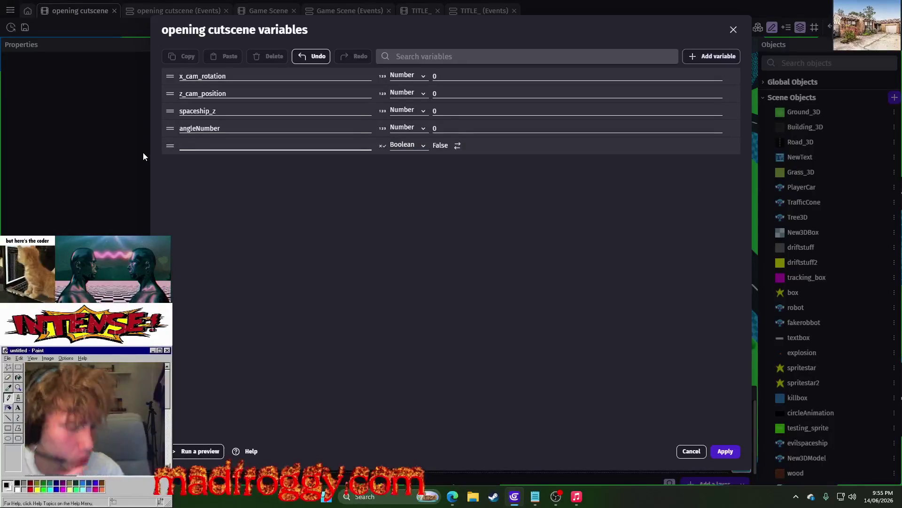
type("textbox2")
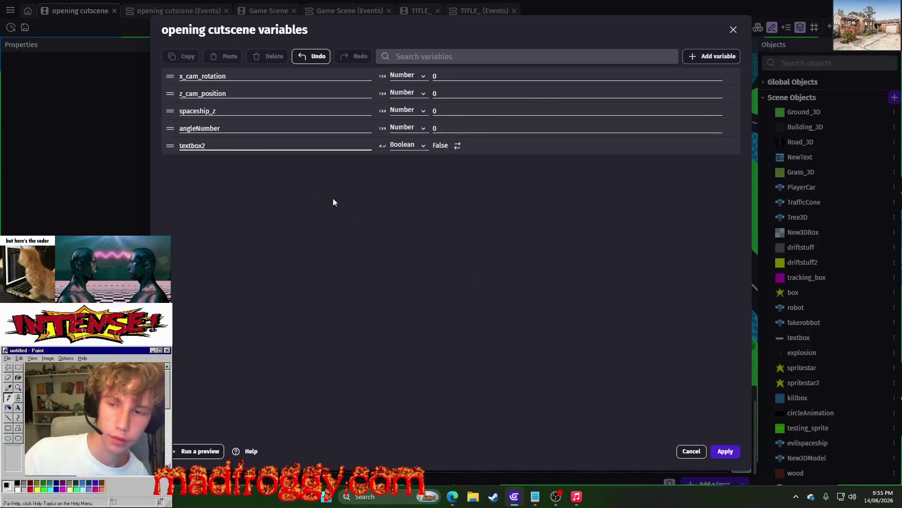
left_click(237, 146)
type("3")
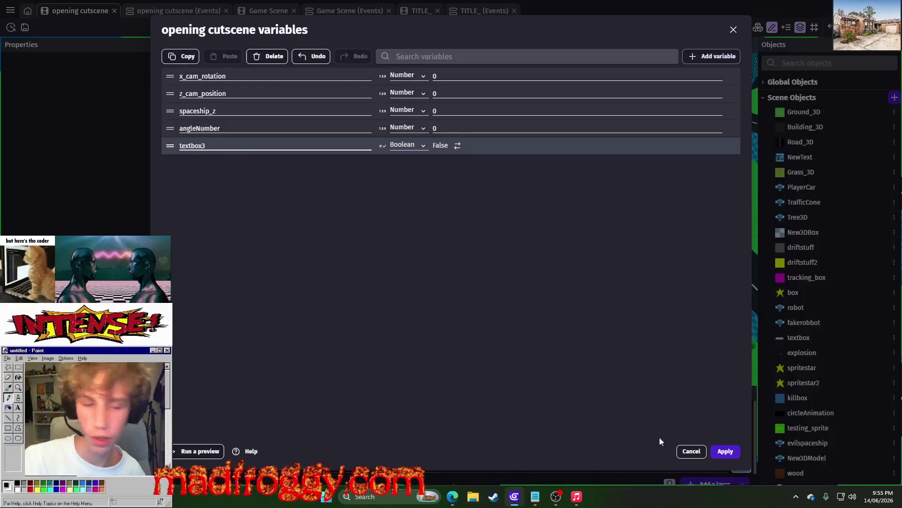
left_click(725, 451)
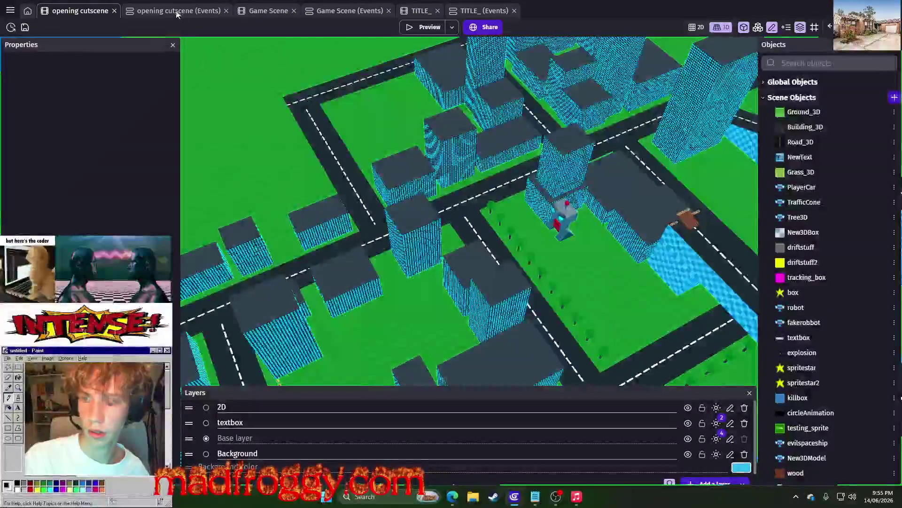
- Replace the textbox event's scene-start condition with a Variable value condition: textbox3 is true
left_click(176, 13)
scroll(399, 282, "down", 1)
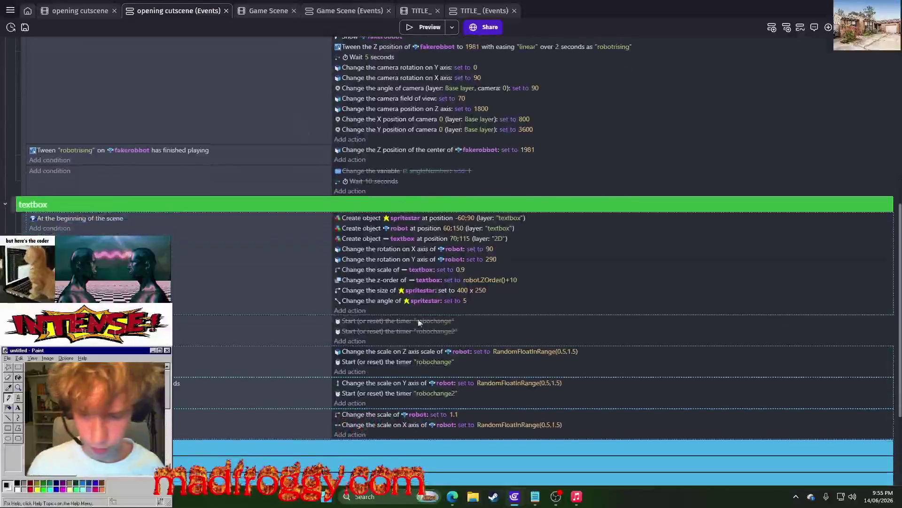
scroll(264, 269, "down", 3)
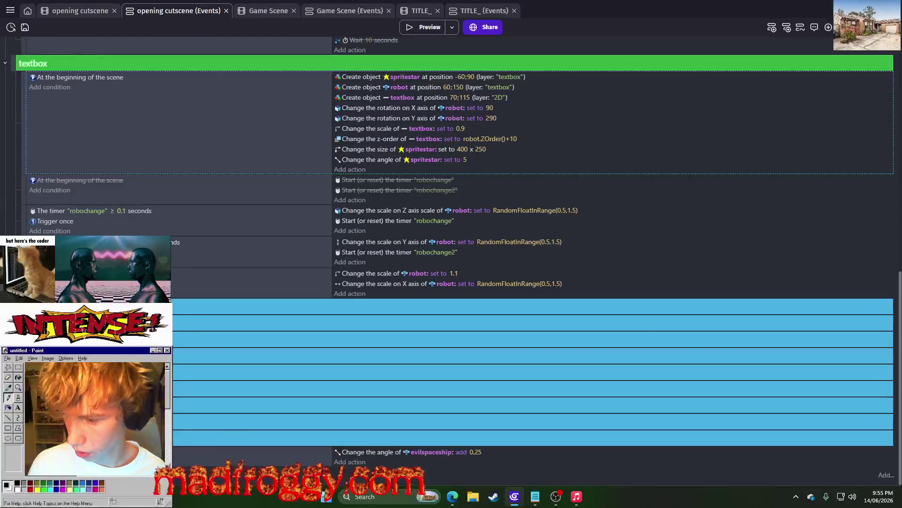
scroll(510, 244, "up", 3)
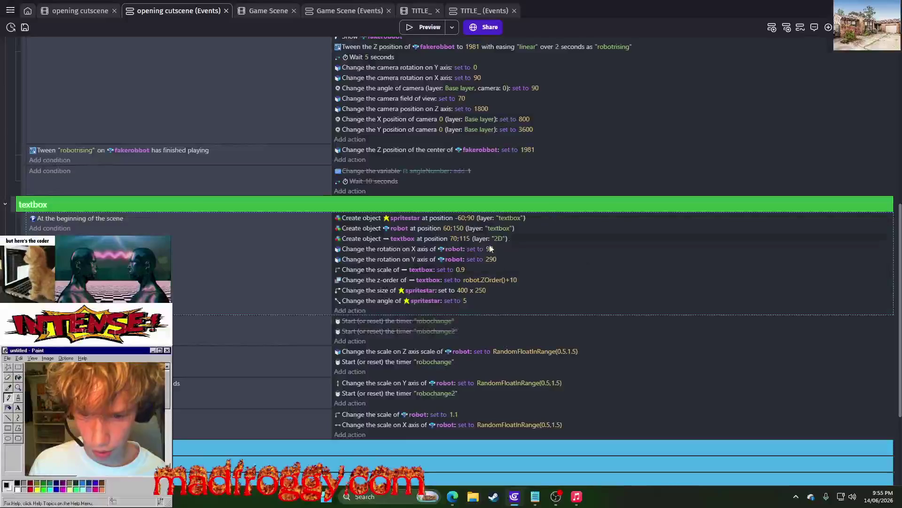
key("Delete")
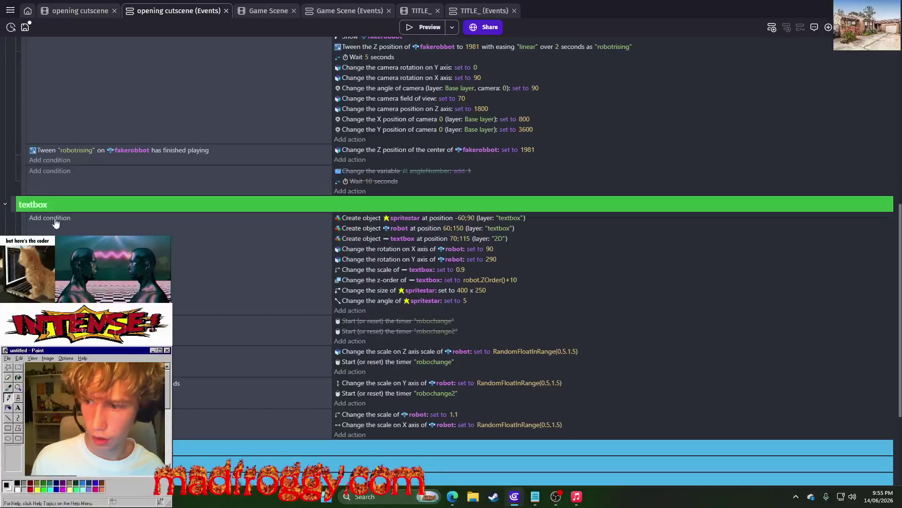
left_click(55, 218)
type("var")
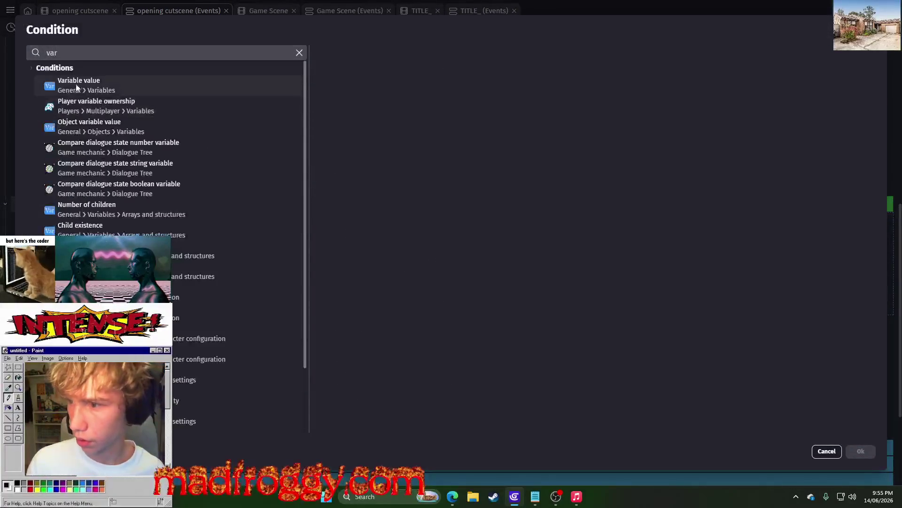
left_click(74, 84)
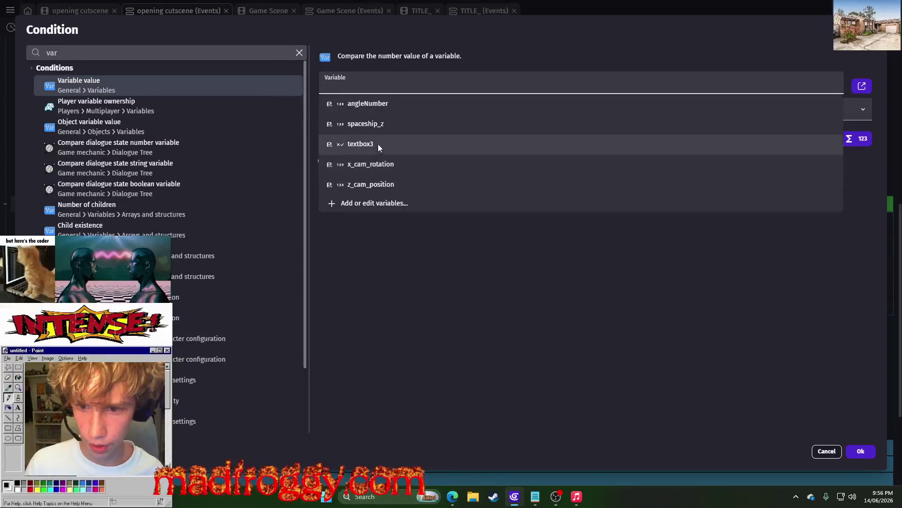
left_click(378, 144)
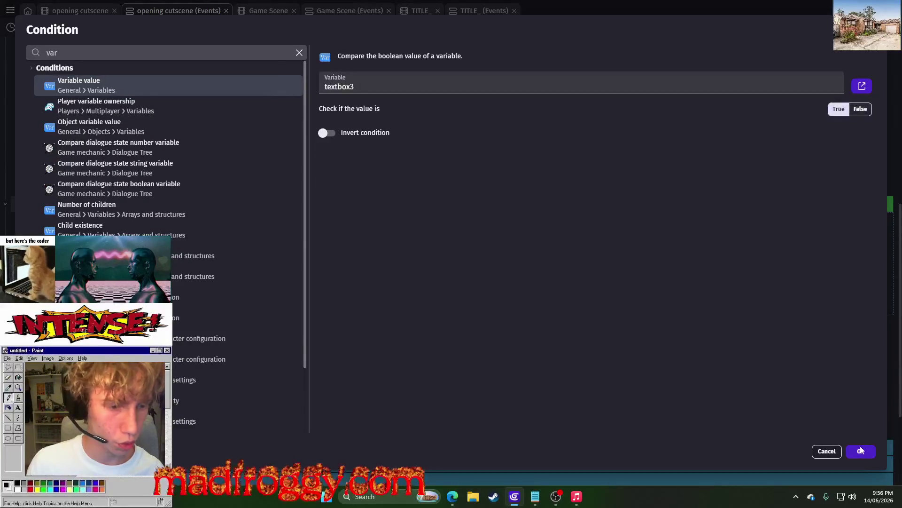
left_click(861, 450)
- Add a Trigger once condition to the textbox event and re-enable the disabled timer-start actions
left_click(45, 228)
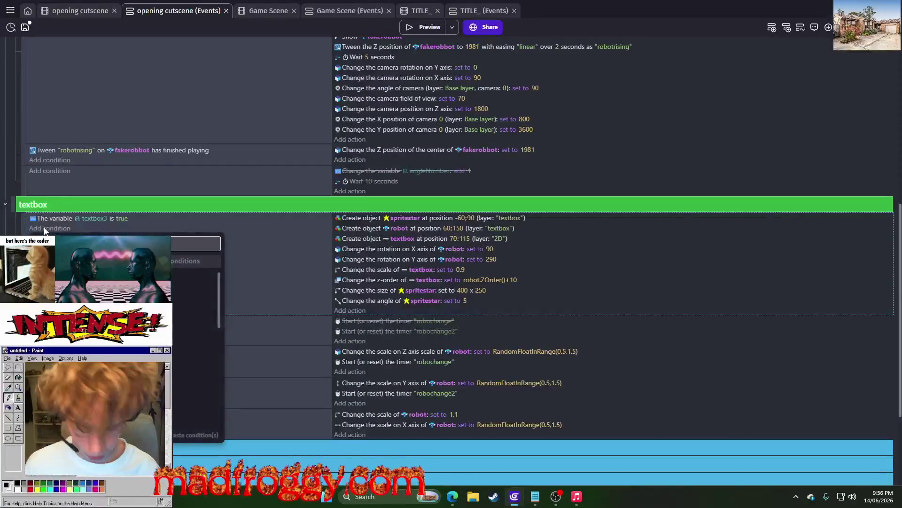
type("trigger")
key("Return")
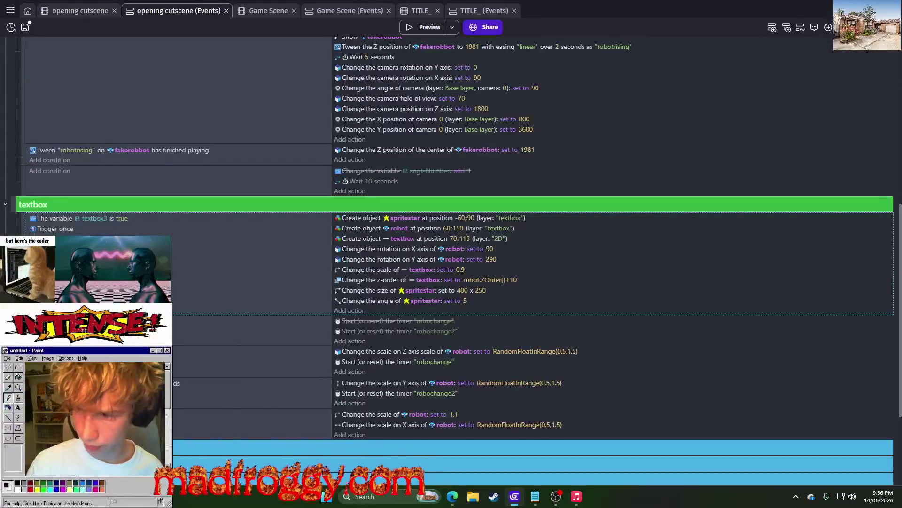
left_click(47, 220)
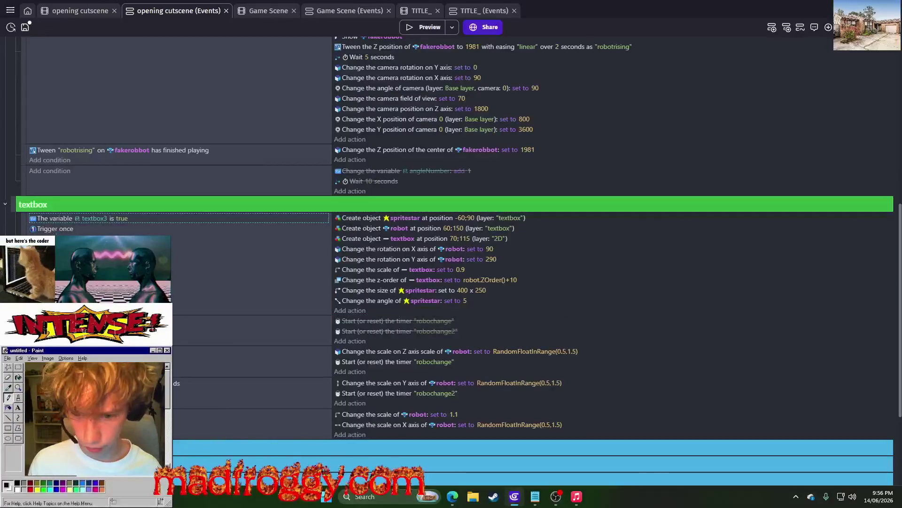
left_click(249, 329)
key("d")
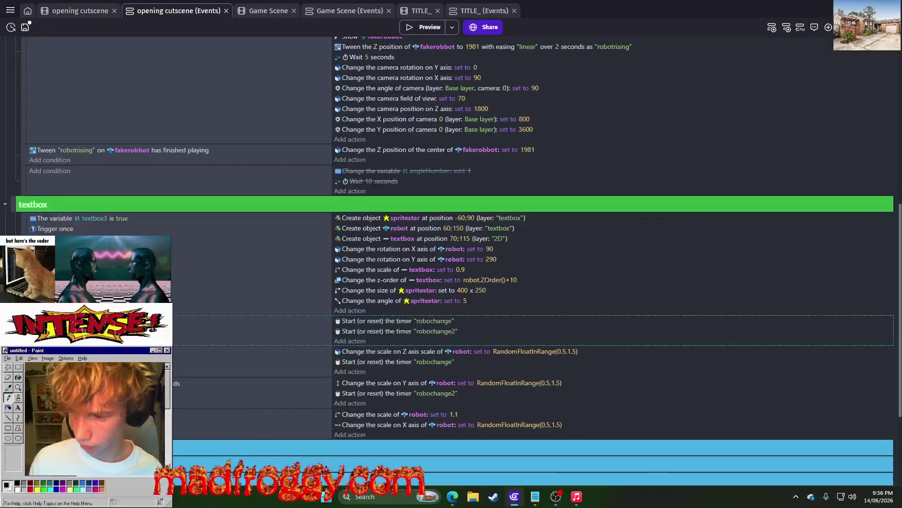
- Paste the textbox3 is true and Trigger once conditions into the timer events
right_click(65, 220)
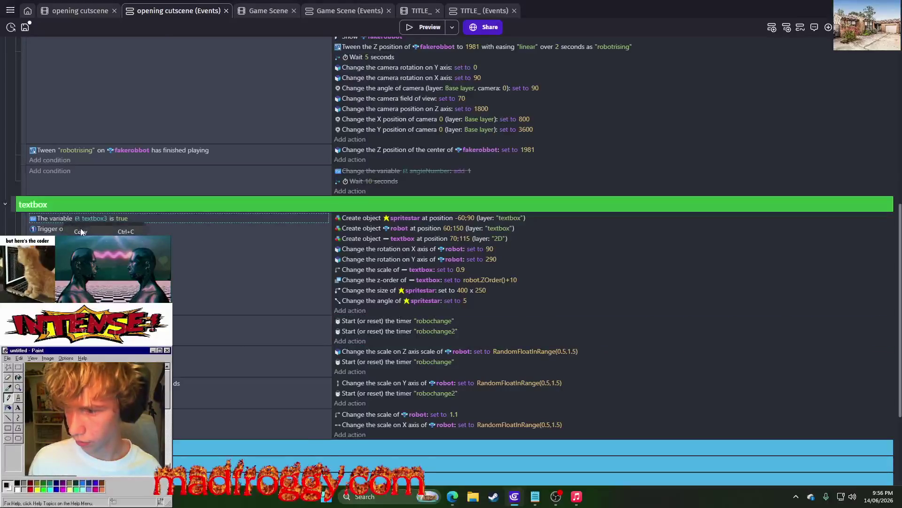
left_click(65, 228, "ctrl")
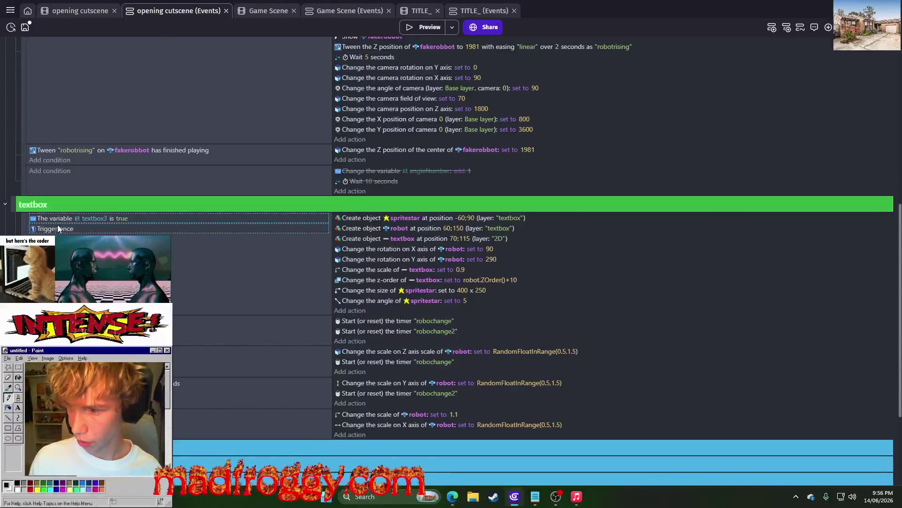
left_click(94, 321)
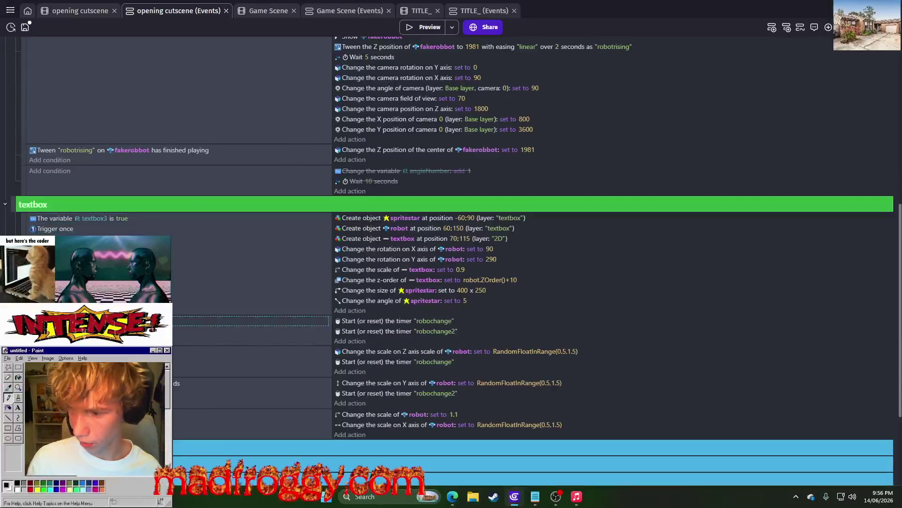
key("ctrl+v")
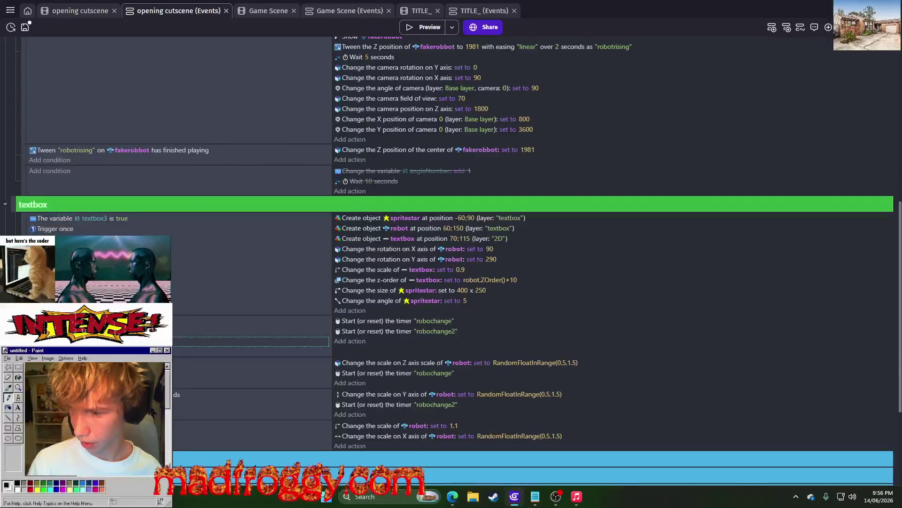
key("Delete")
left_click(249, 320)
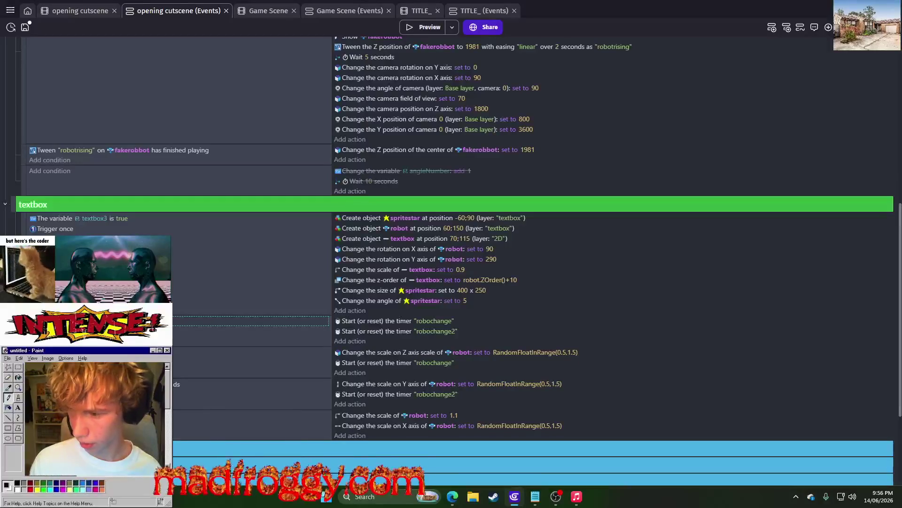
key("ctrl+v")
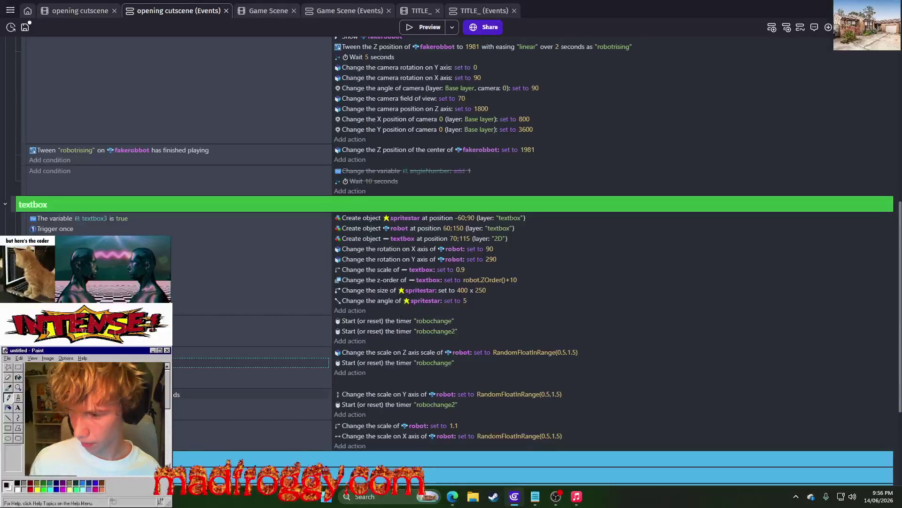
key("ctrl+v")
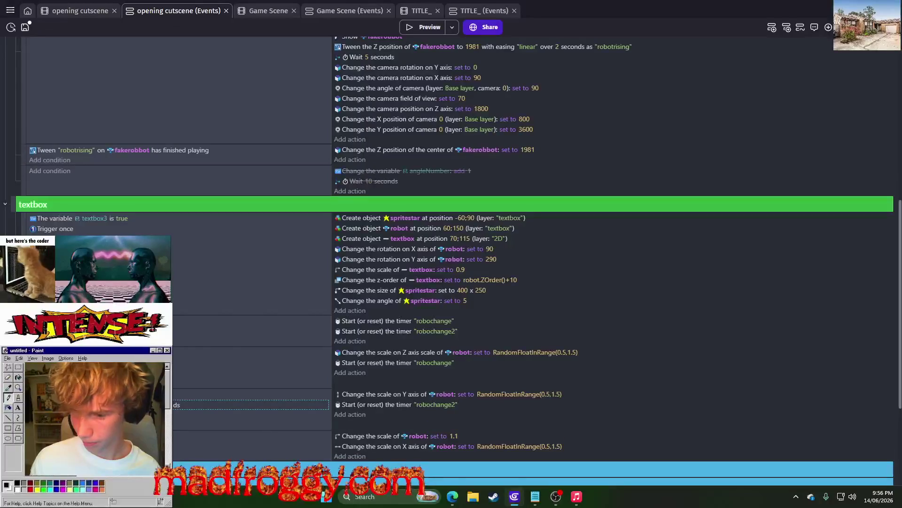
key("Escape")
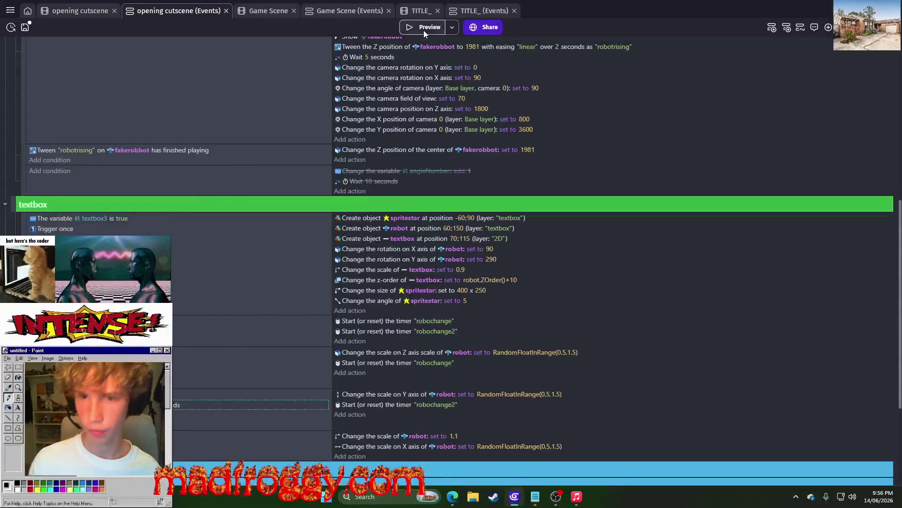
left_click(423, 30)
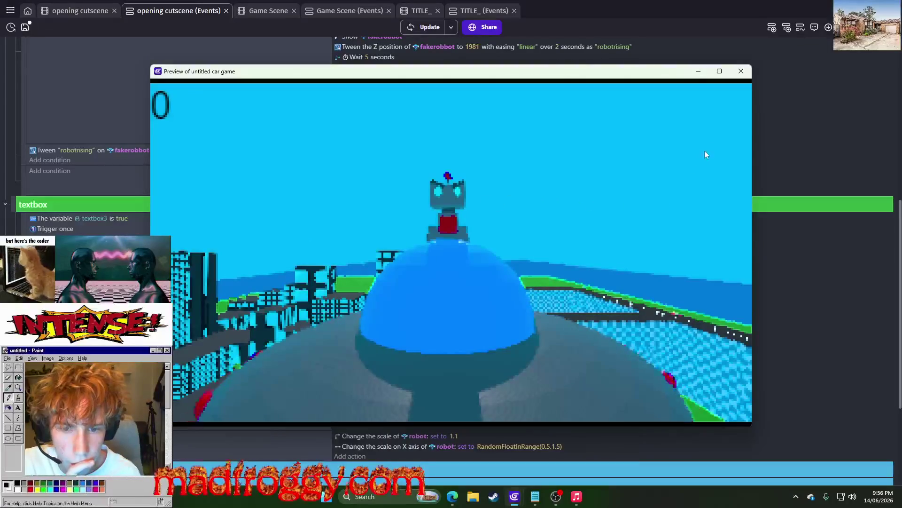
left_click(742, 72)
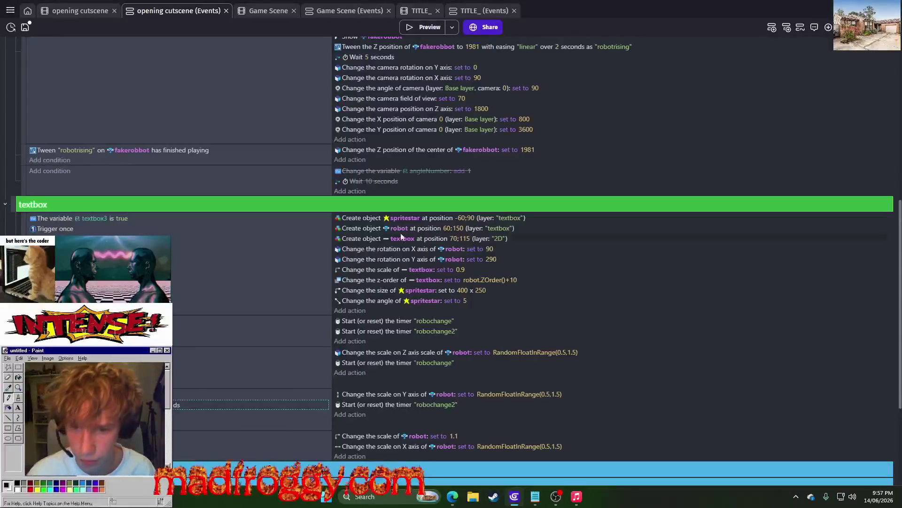
- After the 5-second wait, add a Change variable action setting textbox3 to true, then preview the game
scroll(394, 248, "up", 7)
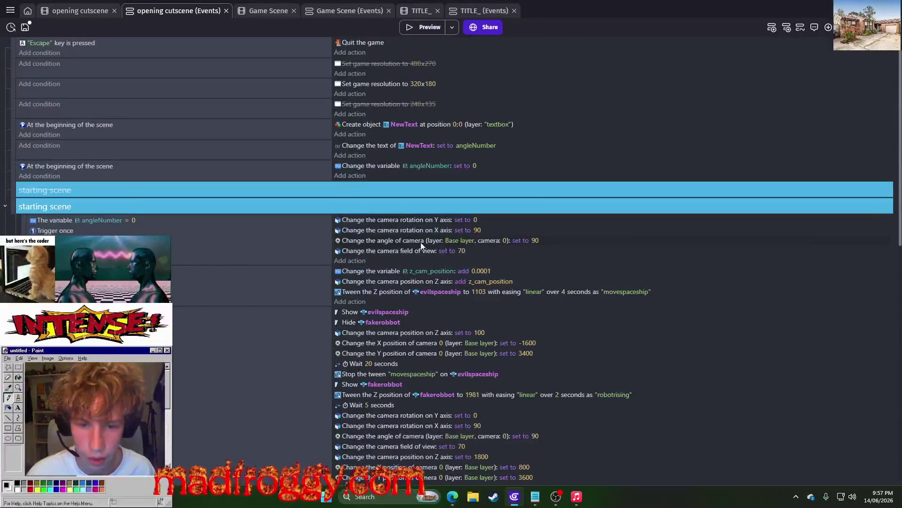
scroll(442, 241, "down", 5)
scroll(351, 213, "up", 5)
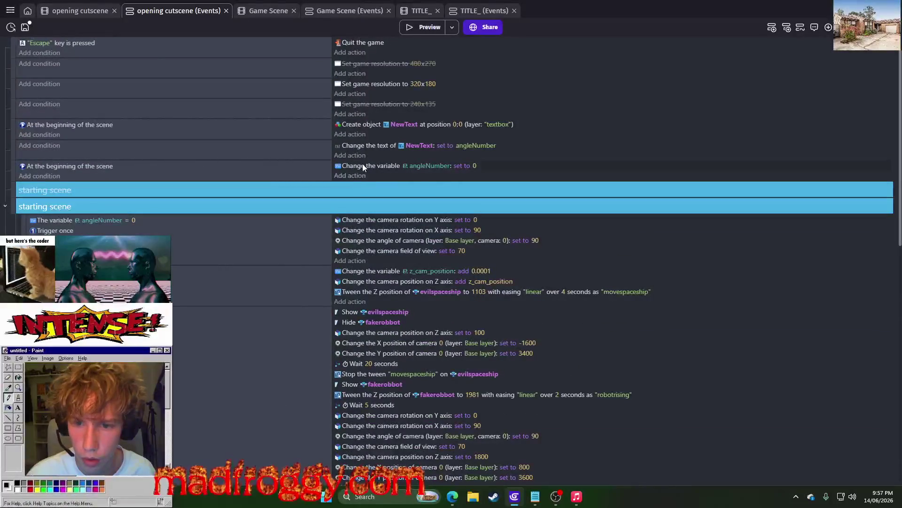
scroll(364, 155, "down", 5)
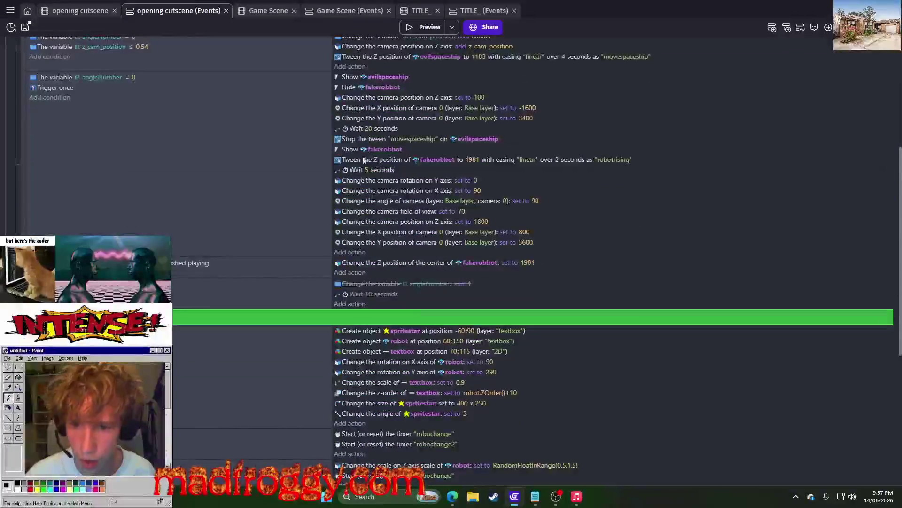
key("ctrl+v")
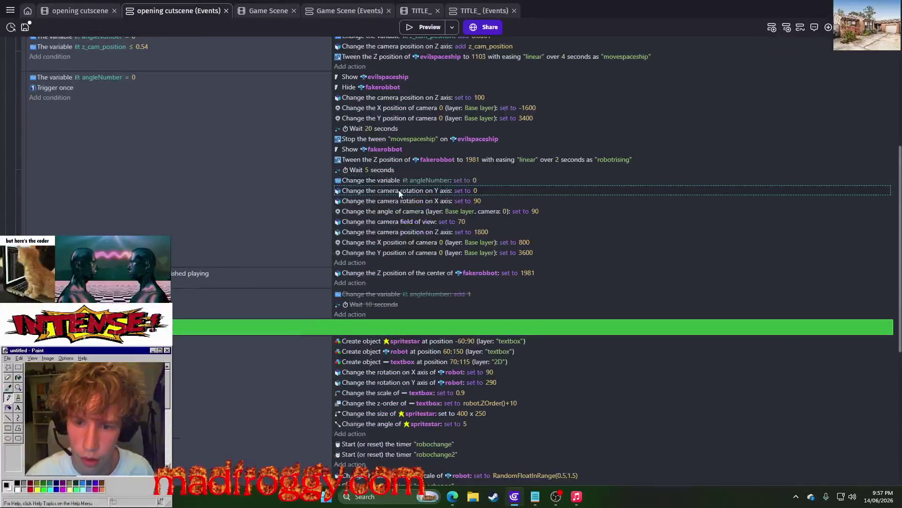
left_click(428, 181)
left_click(464, 261)
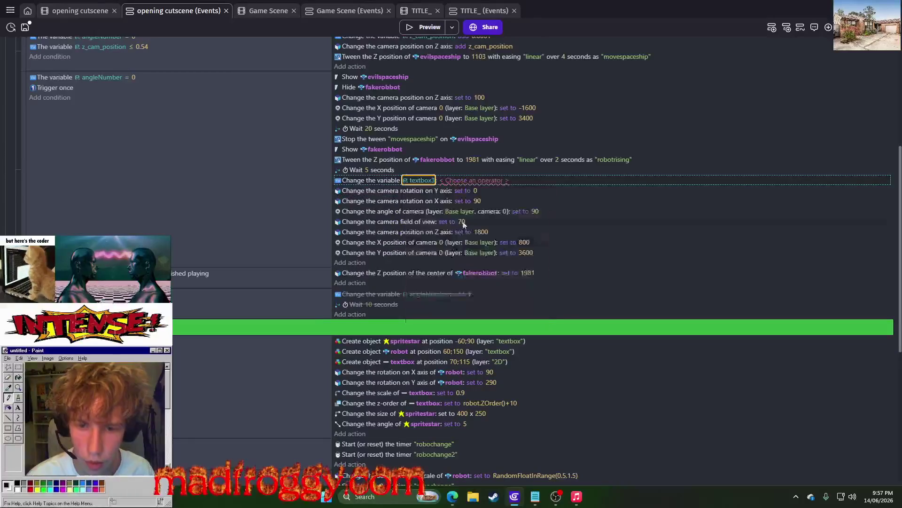
left_click(478, 181)
left_click(470, 202)
left_click(470, 220)
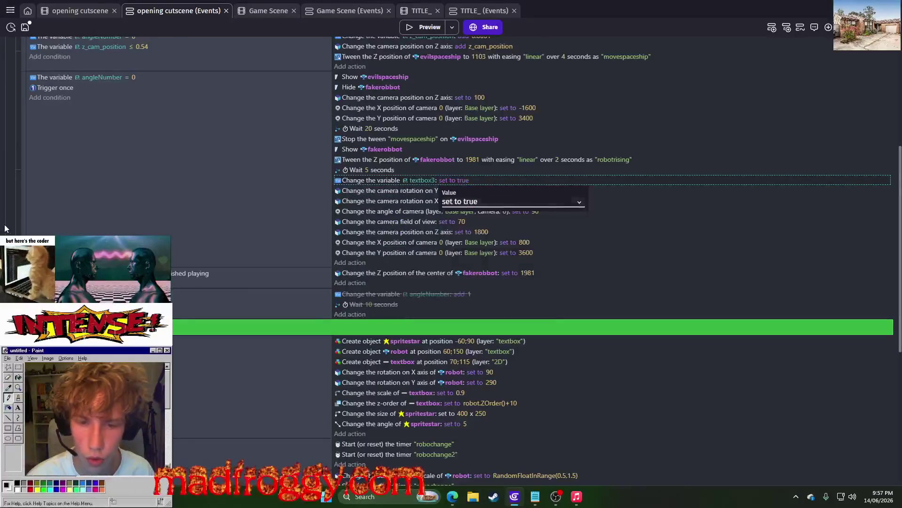
scroll(120, 232, "down", 5)
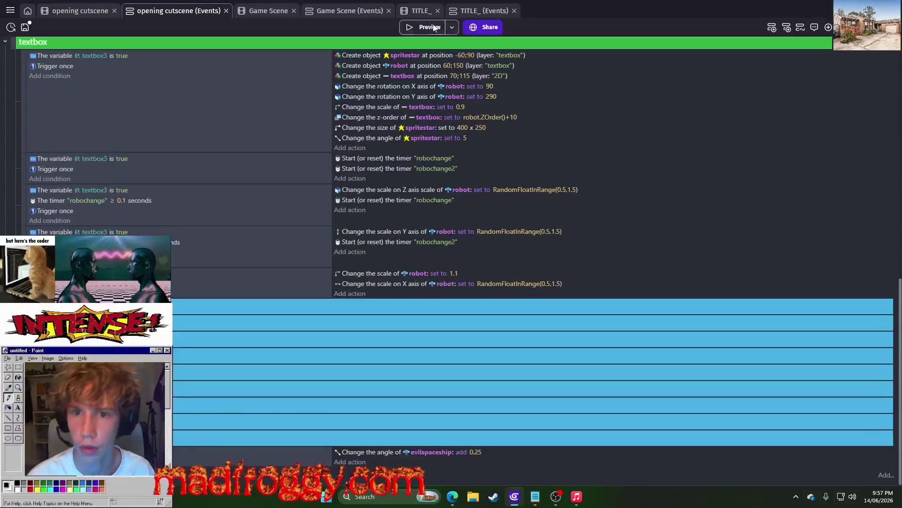
left_click(435, 27)
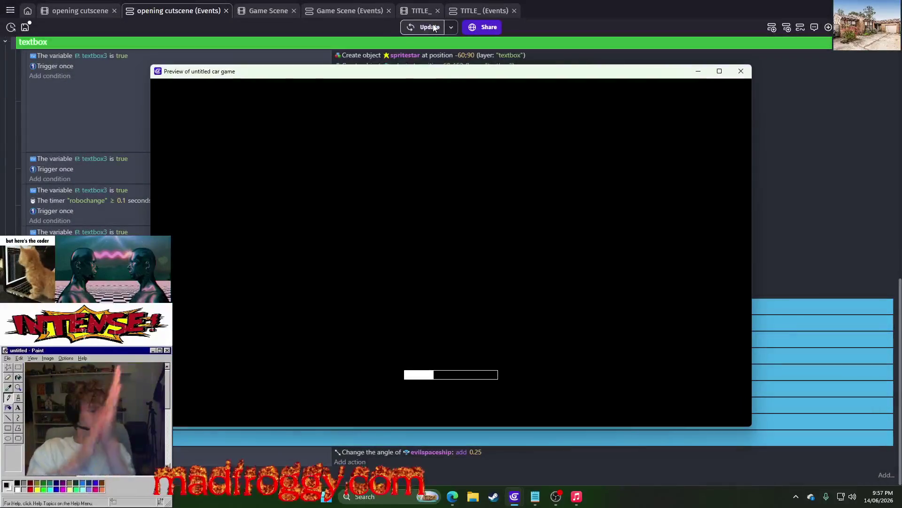
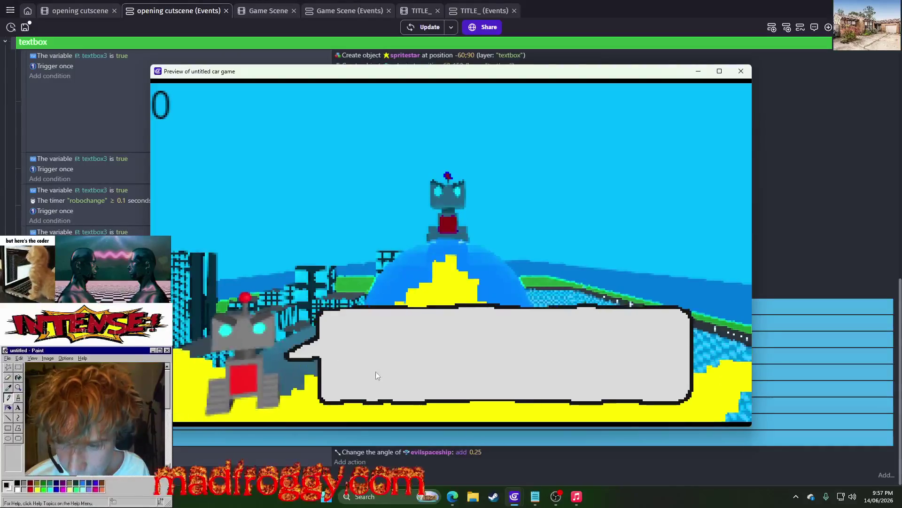
- Close the game preview and select the robot scale action in the textbox event
left_click(747, 71)
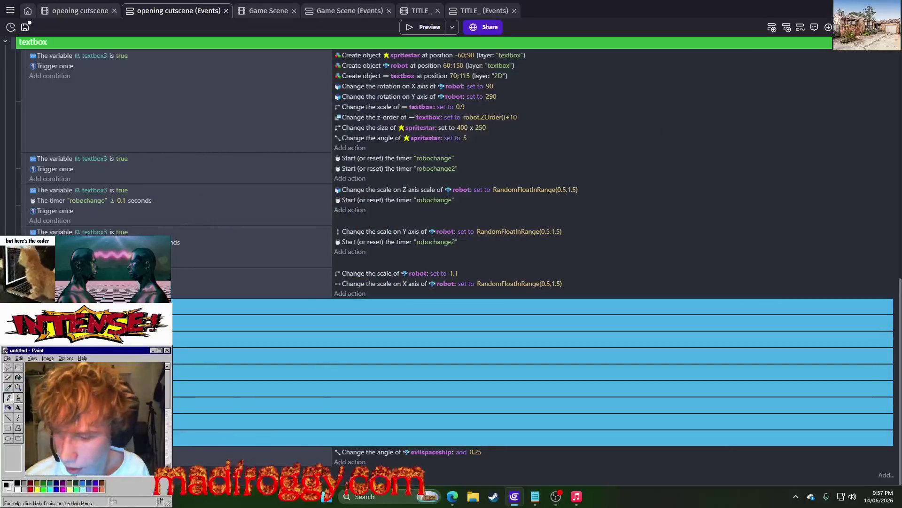
scroll(191, 342, "up", 8)
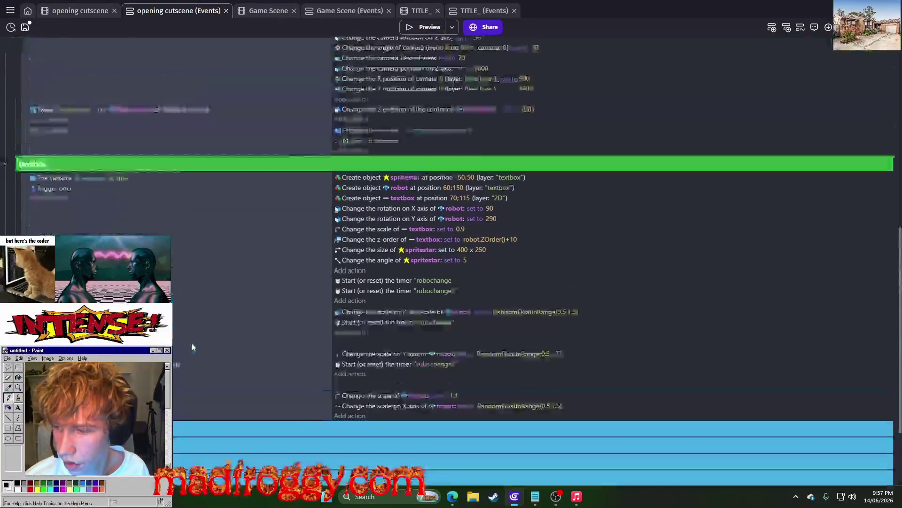
scroll(191, 343, "down", 6)
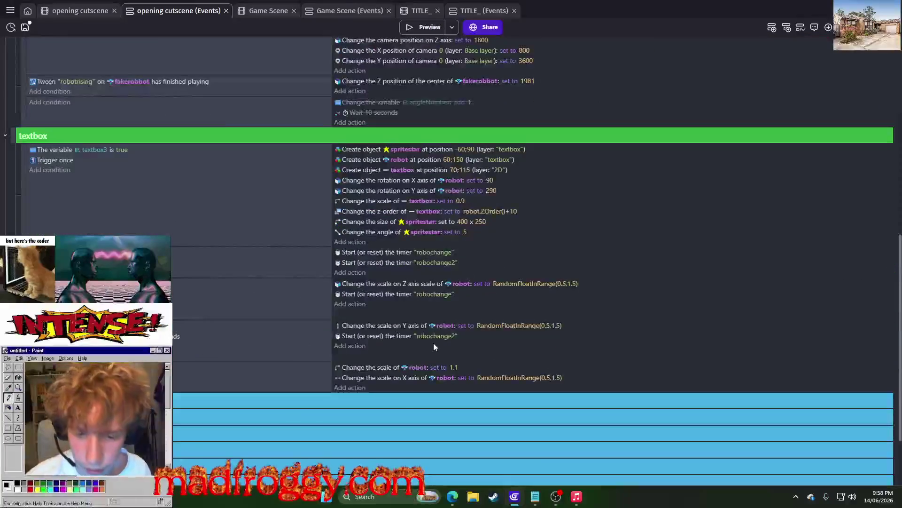
scroll(326, 376, "down", 3)
scroll(393, 349, "up", 5)
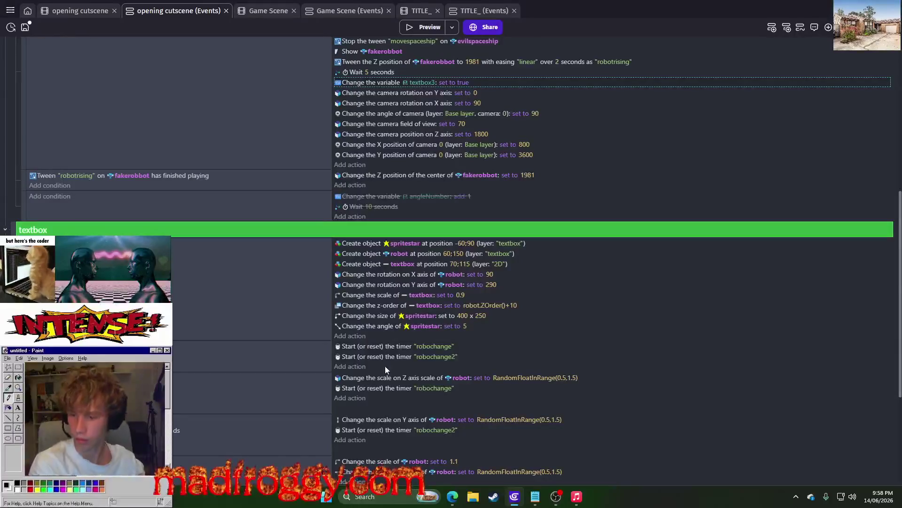
scroll(386, 365, "down", 2)
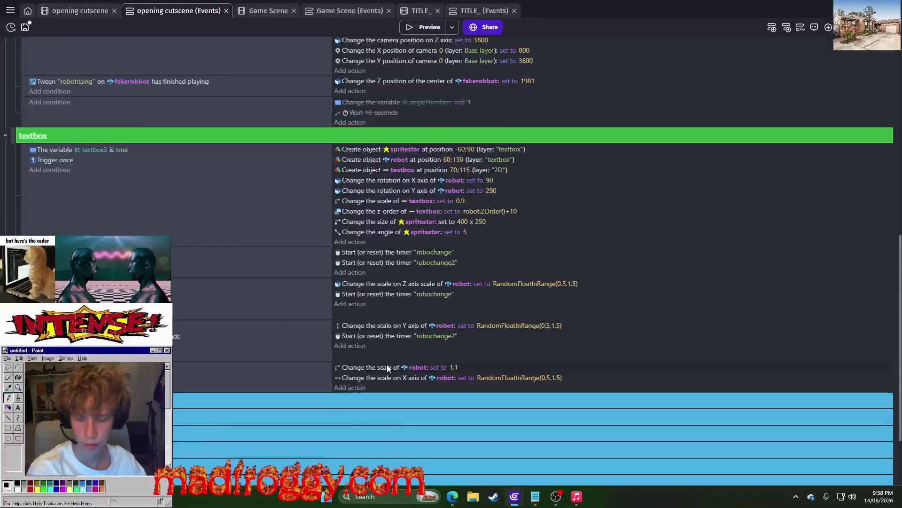
left_click(384, 368)
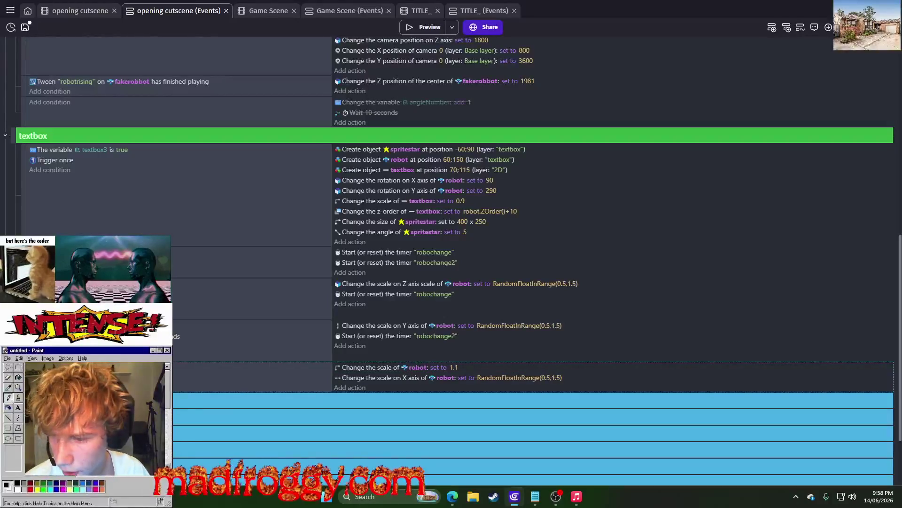
- Change the wait after the fake robot rises from 5 to 2 seconds and preview the cutscene
left_click(420, 27)
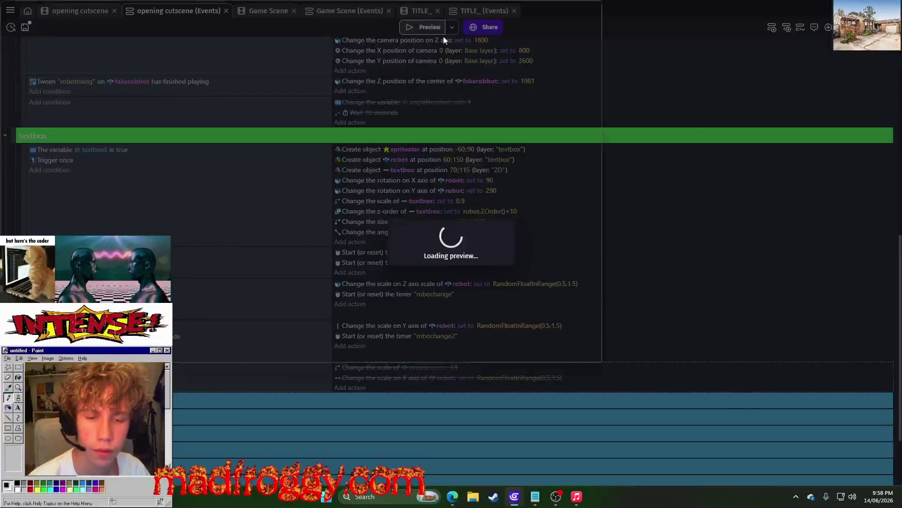
scroll(509, 284, "up", 5)
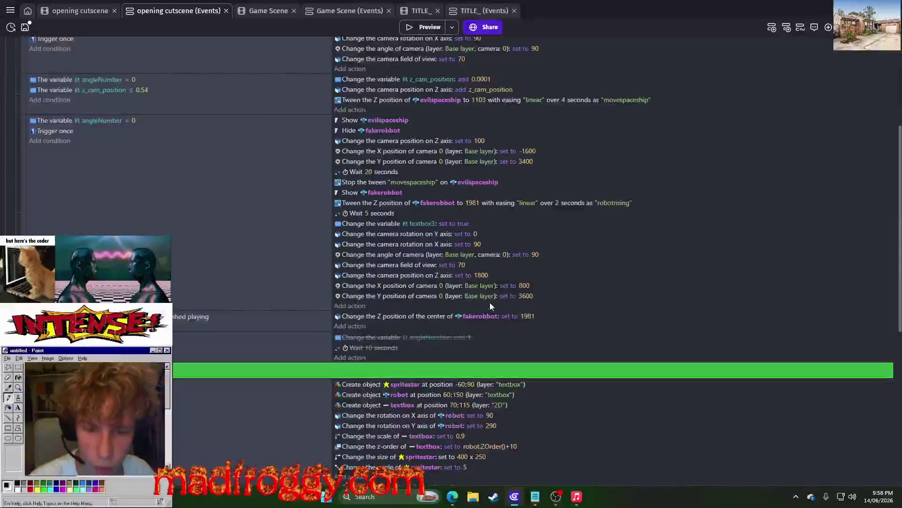
scroll(427, 214, "up", 5)
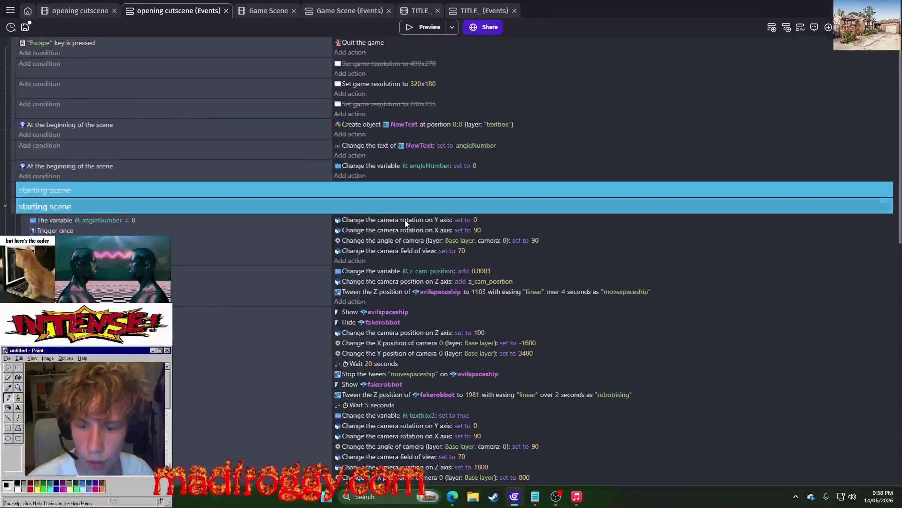
scroll(408, 202, "down", 3)
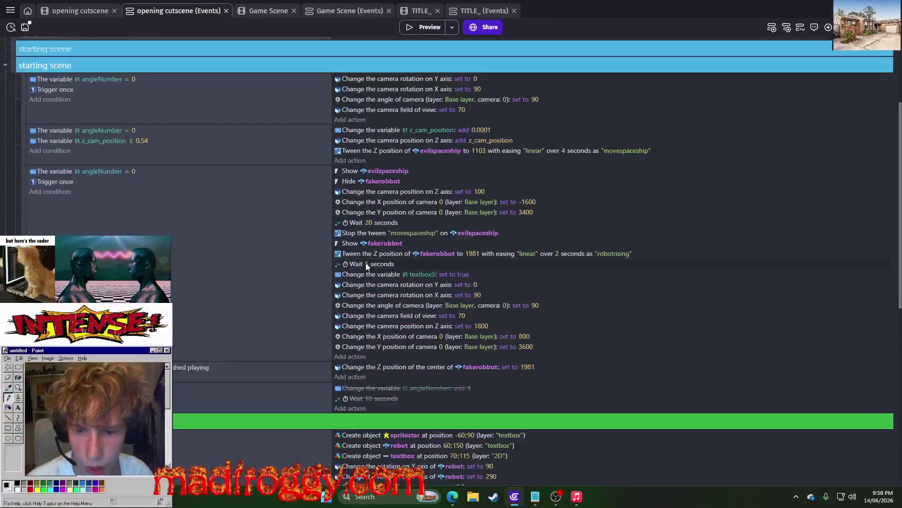
left_click(367, 264)
type("2")
key("Return")
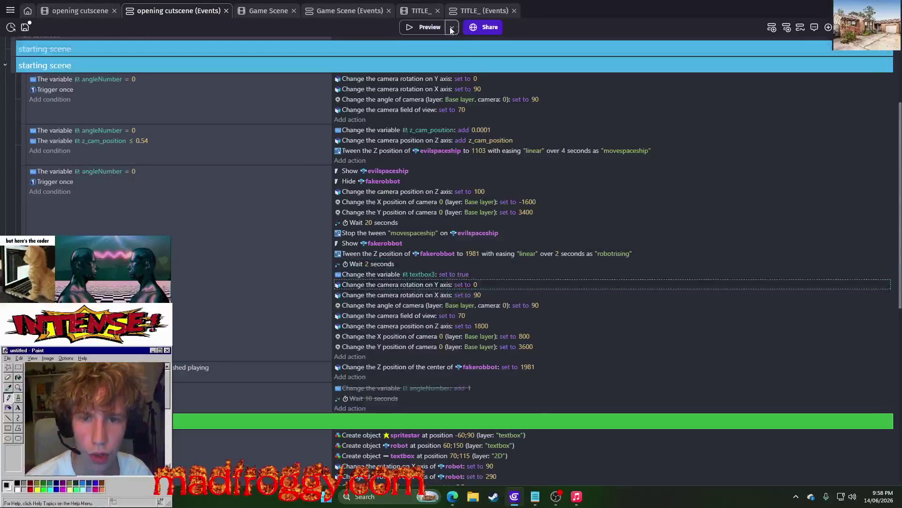
left_click(429, 27)
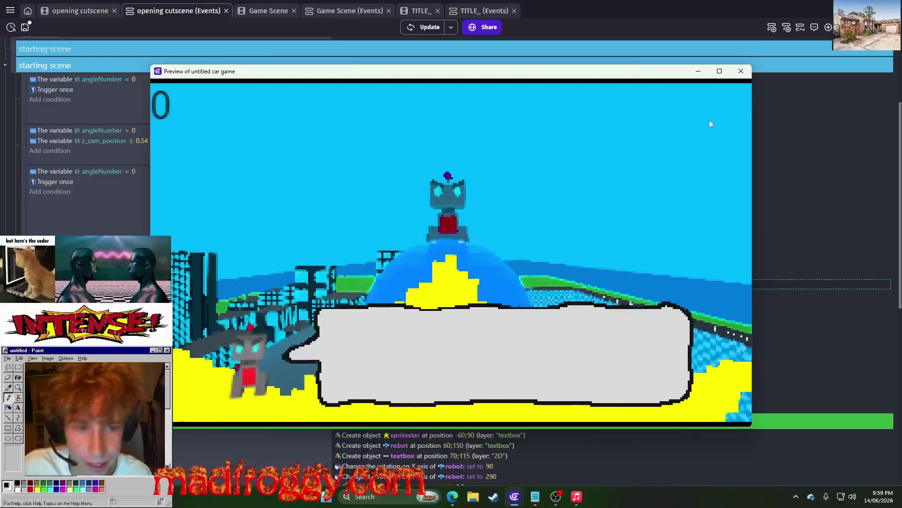
left_click(741, 71)
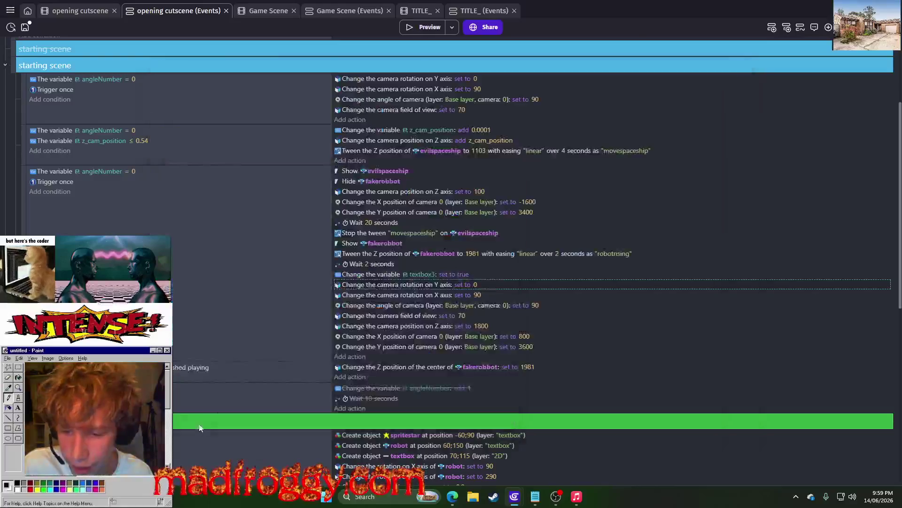
- Paste a copy of the Wait action at the end of the event, set to 0.5 seconds
left_click(357, 267)
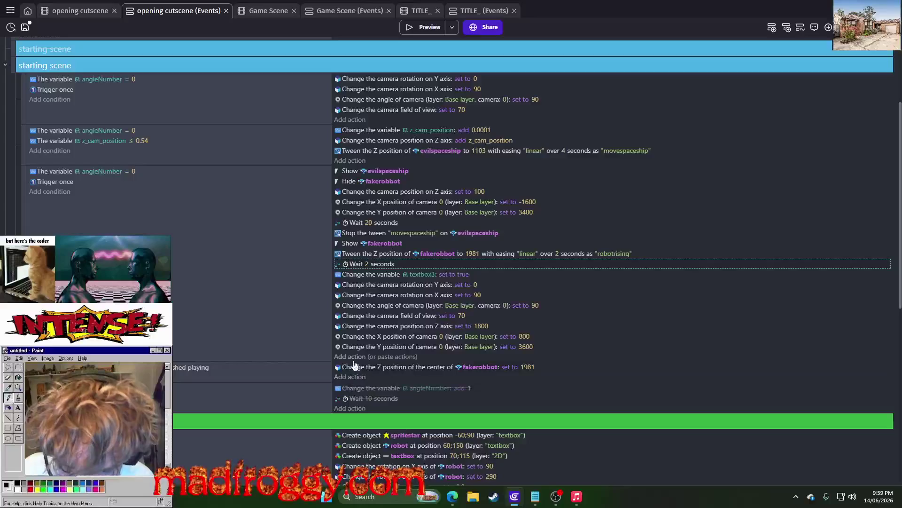
left_click(368, 376)
key("ctrl+v")
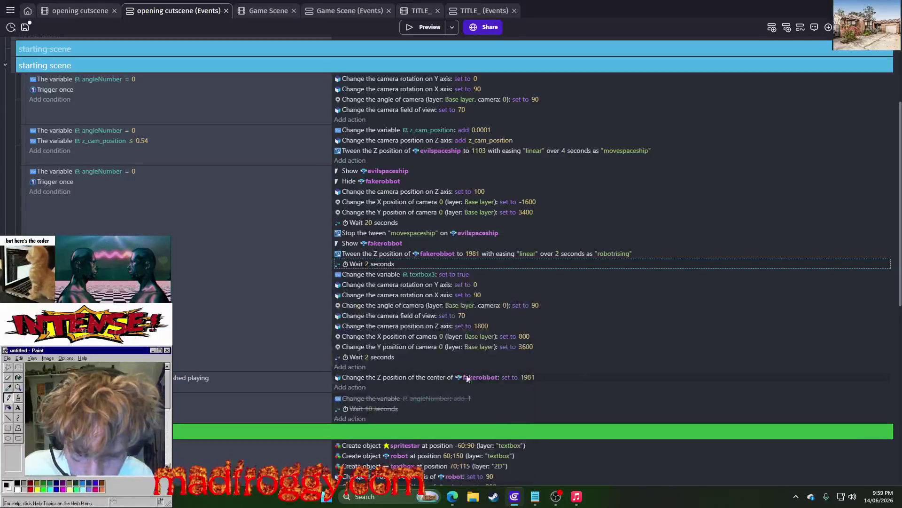
left_click(367, 357)
type("0.5")
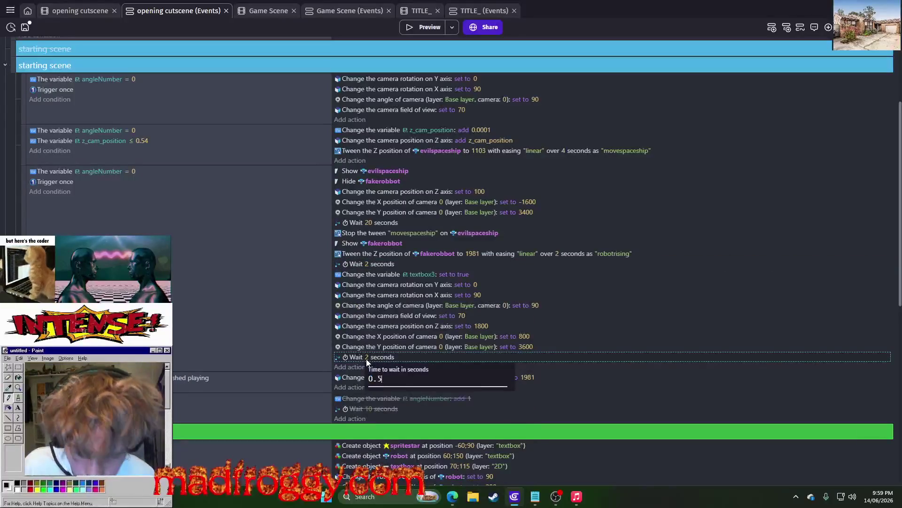
key("Return")
- Move the textbox3 trigger below the new wait and change that wait to 1 second
left_click(359, 256)
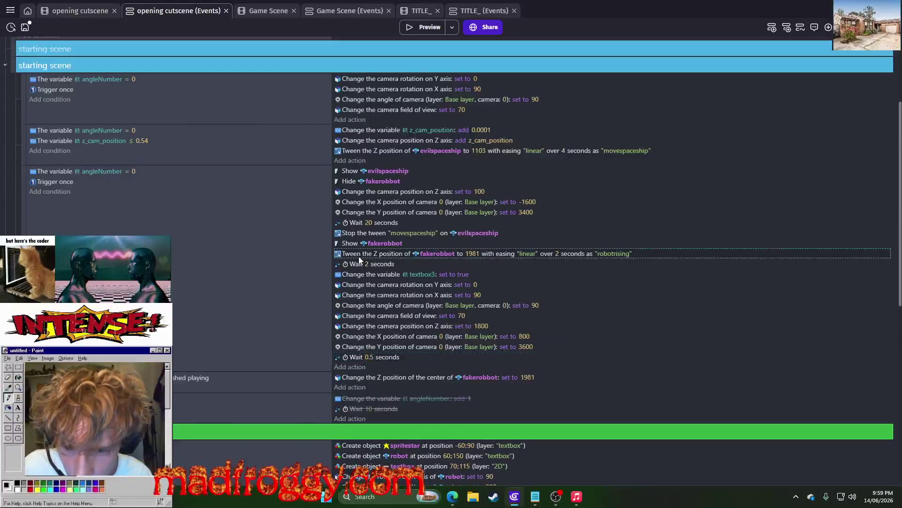
mouse_move(364, 277)
left_mouse_down()
mouse_move(360, 374)
mouse_move(371, 346)
left_mouse_up()
left_click(371, 347)
type("1")
key("Return")
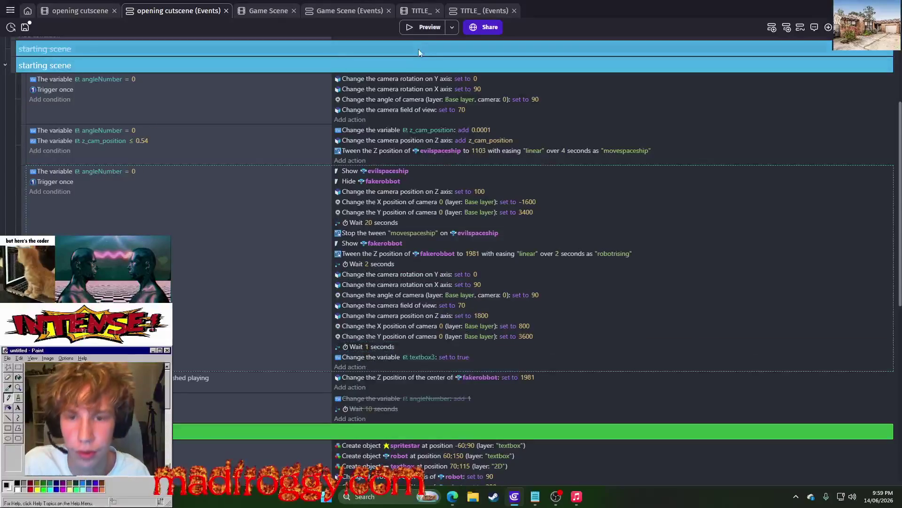
- Preview the cutscene with the new timing, save the project, and bring up the design notes
left_click(439, 24)
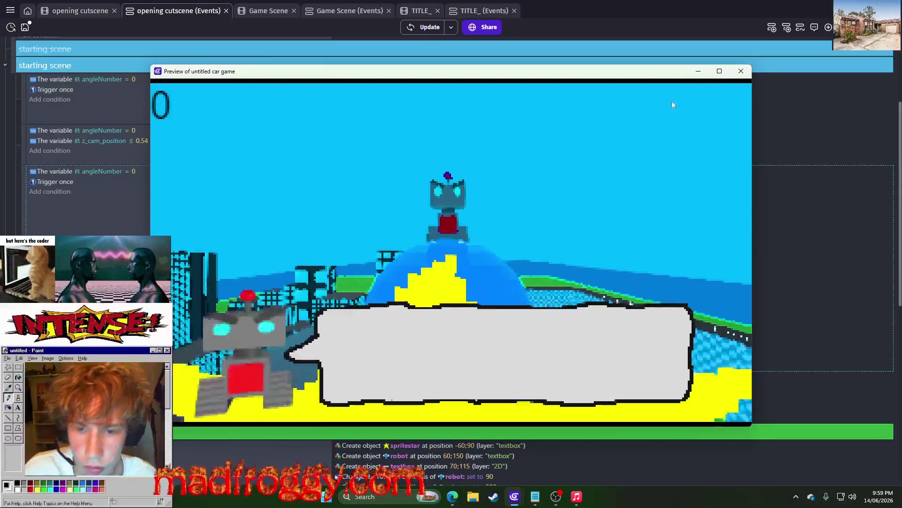
left_click(748, 74)
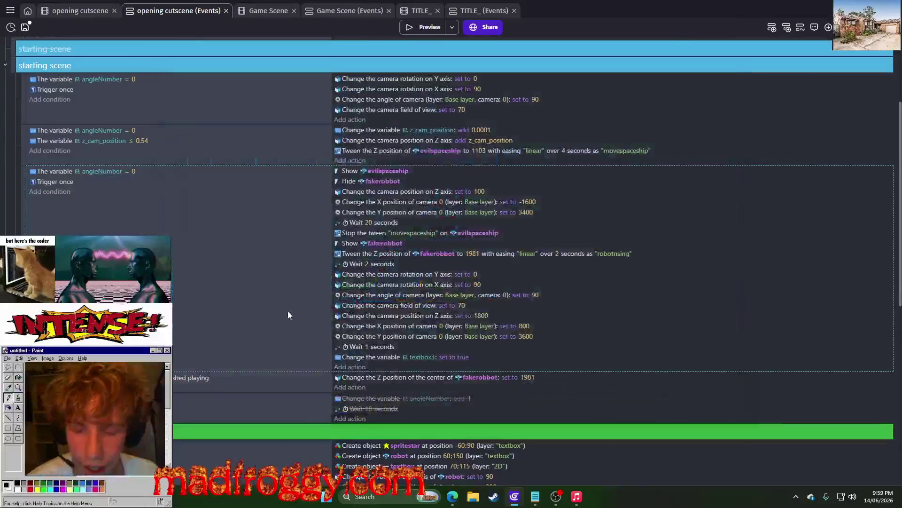
left_click(25, 26)
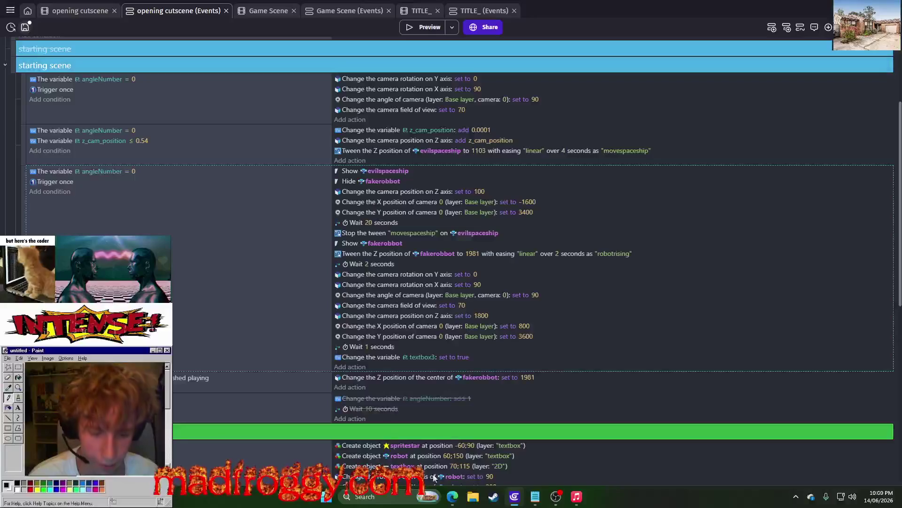
left_click(530, 497)
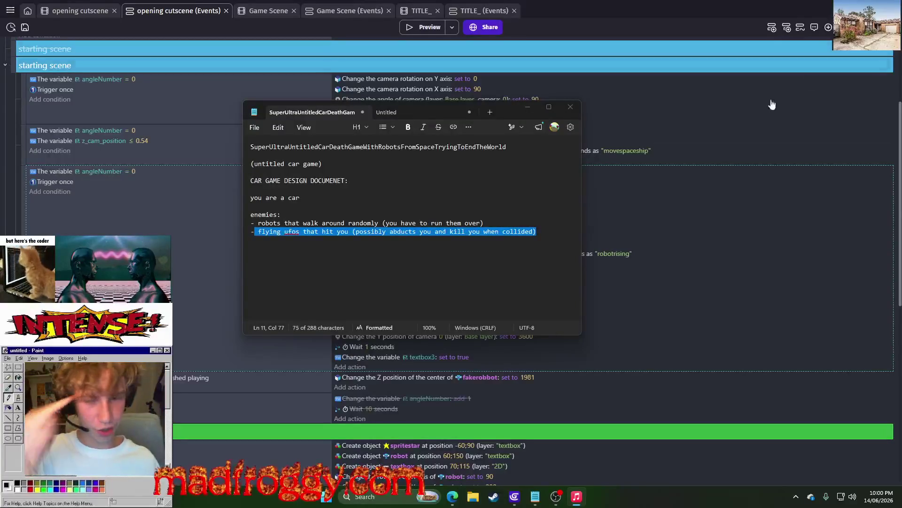
- Write '-stand ready for my arrival' on the empty line below the enemy list
left_click(424, 112)
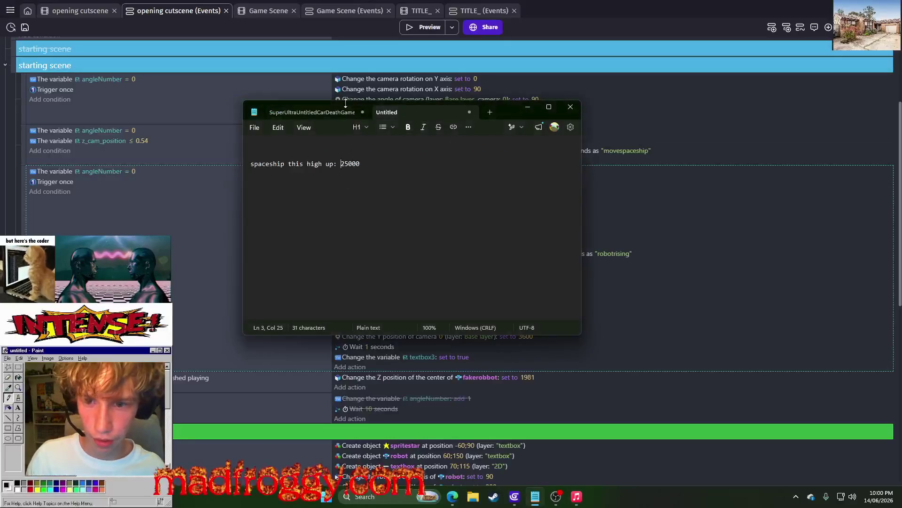
left_click(317, 114)
left_click(368, 264)
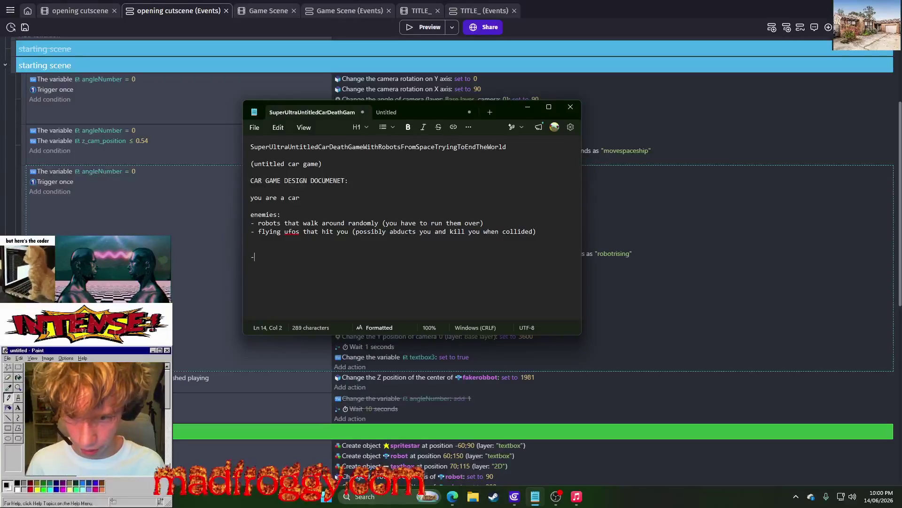
type("stand ")
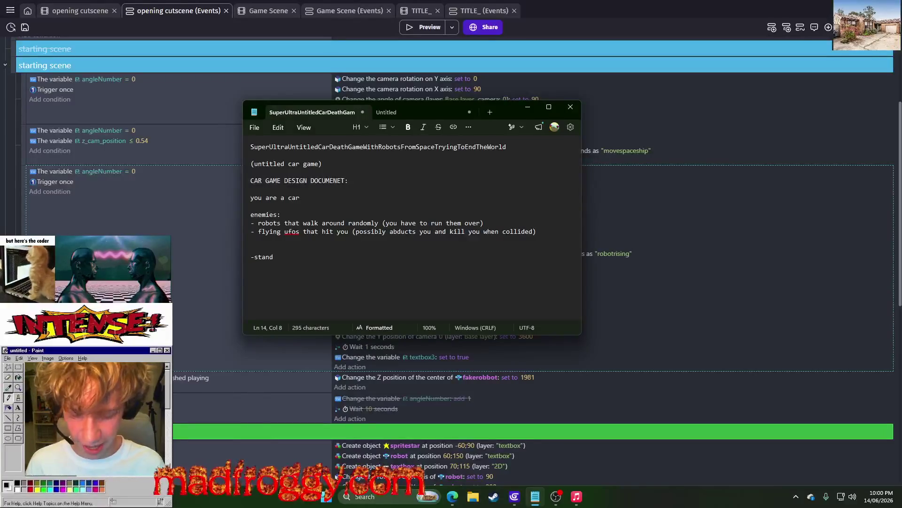
type("ready ")
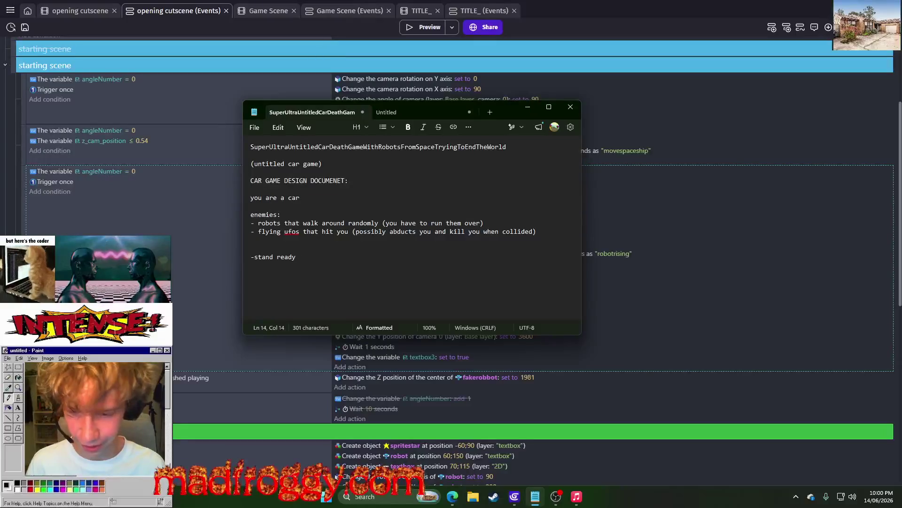
type("for my ")
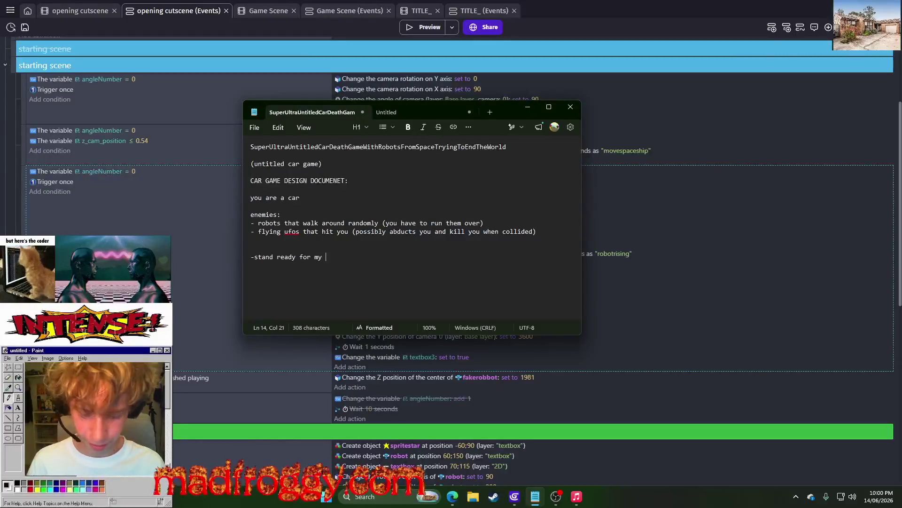
type("arrival work")
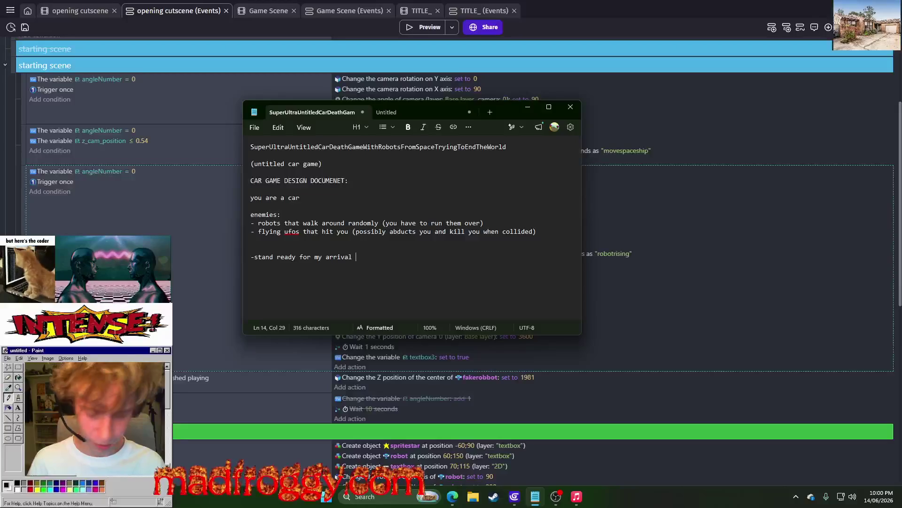
key("BackSpace")
type("m")
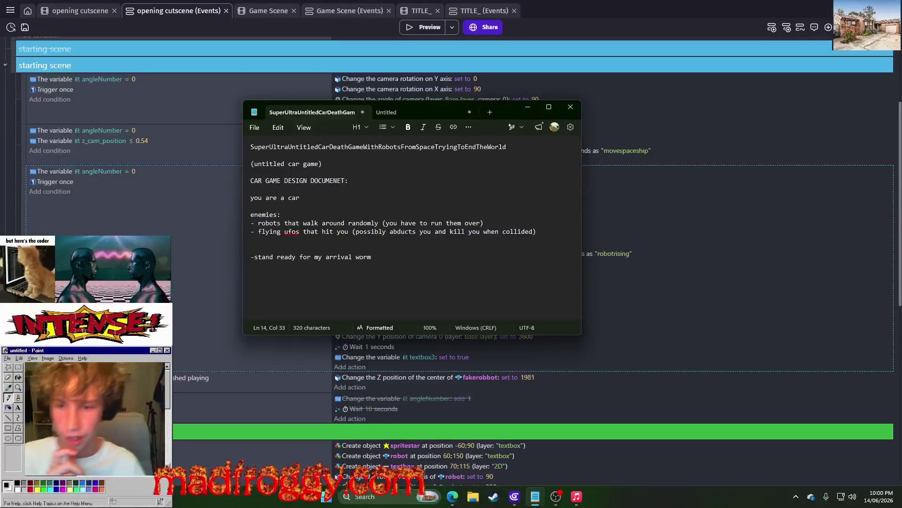
key("BackSpace")
key("BackSpace")
key("BackSpace")
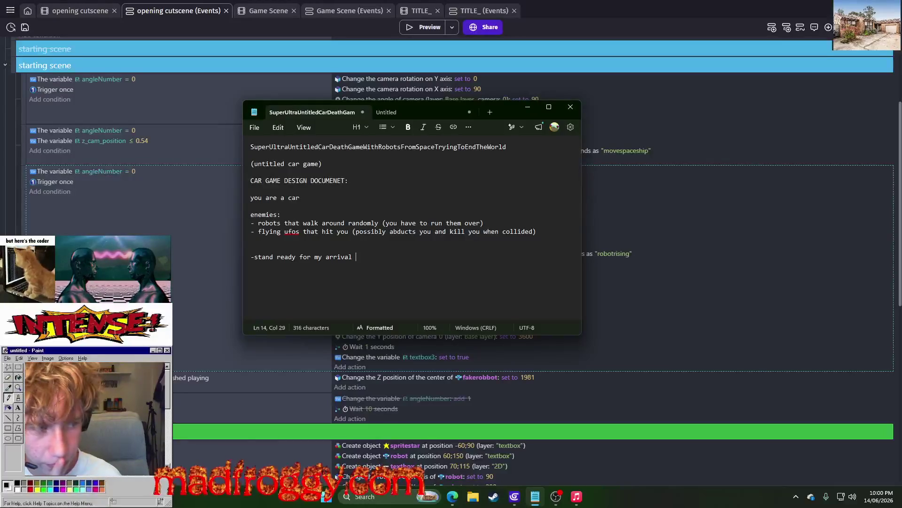
- Add an '-incoming' line underneath, followed by a new empty line
key("Return")
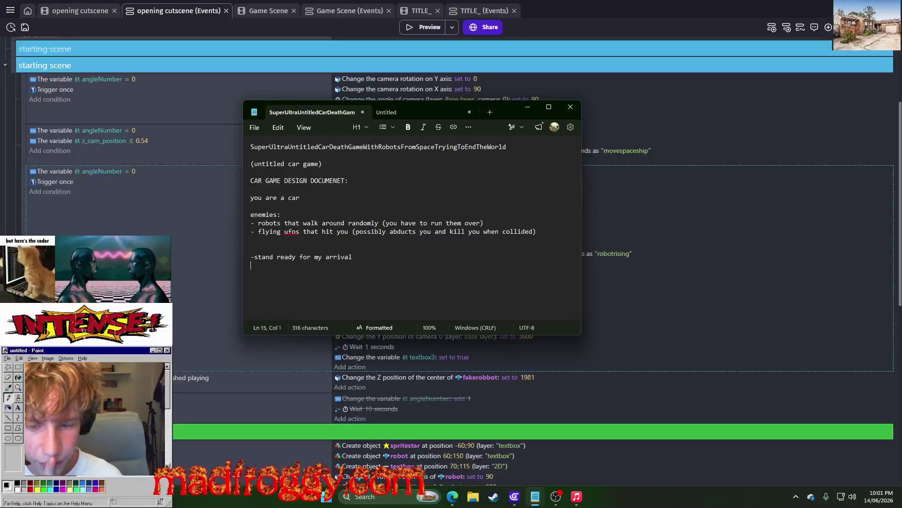
type("-incoming")
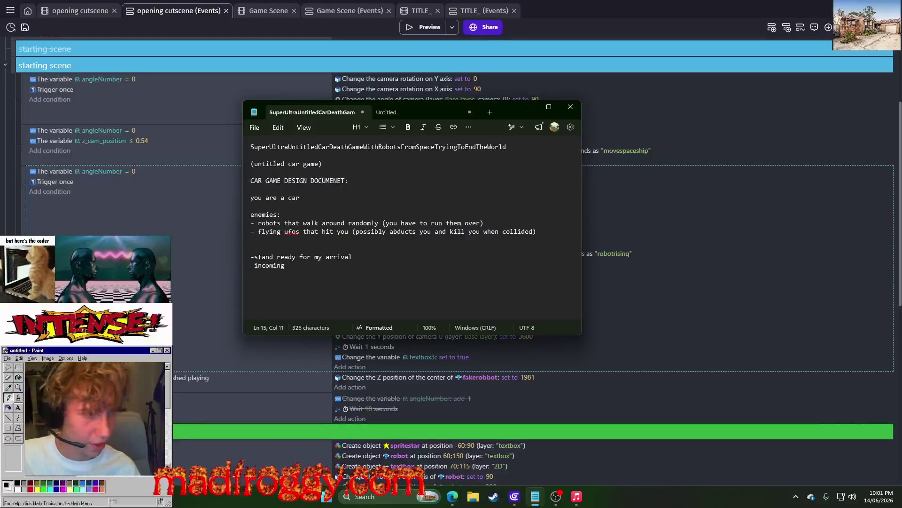
key("Return")
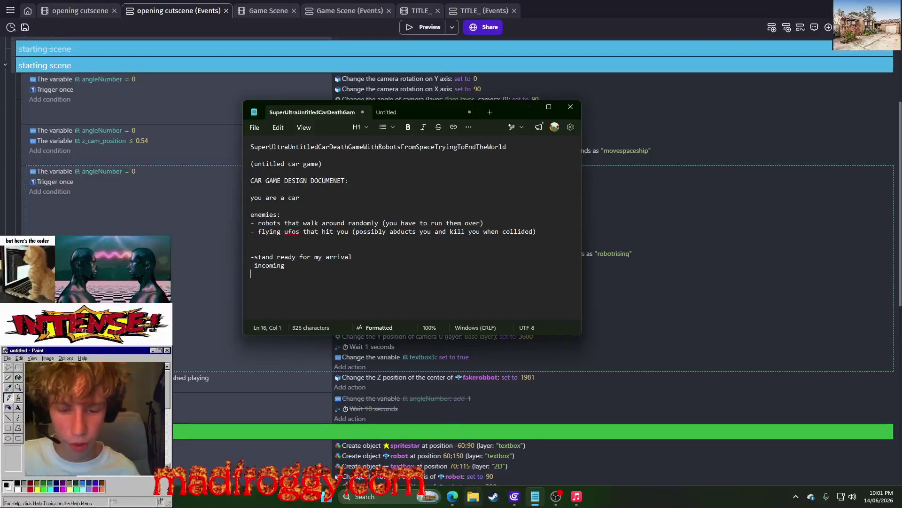
mouse_move(453, 497)
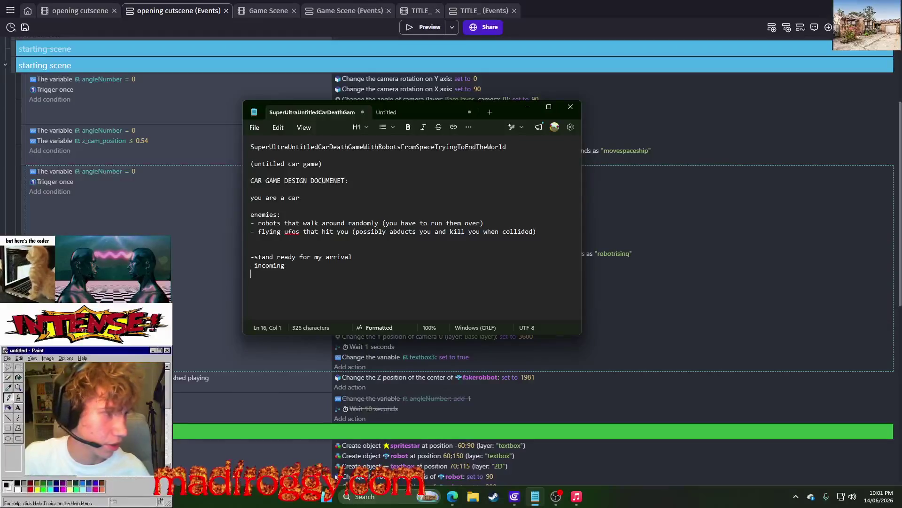
- Check the Twitch stream chat, then bring the design notes back in front
mouse_move(901, 202)
left_mouse_down()
mouse_move(829, 203)
mouse_move(537, 89)
mouse_move(494, 86)
left_mouse_up()
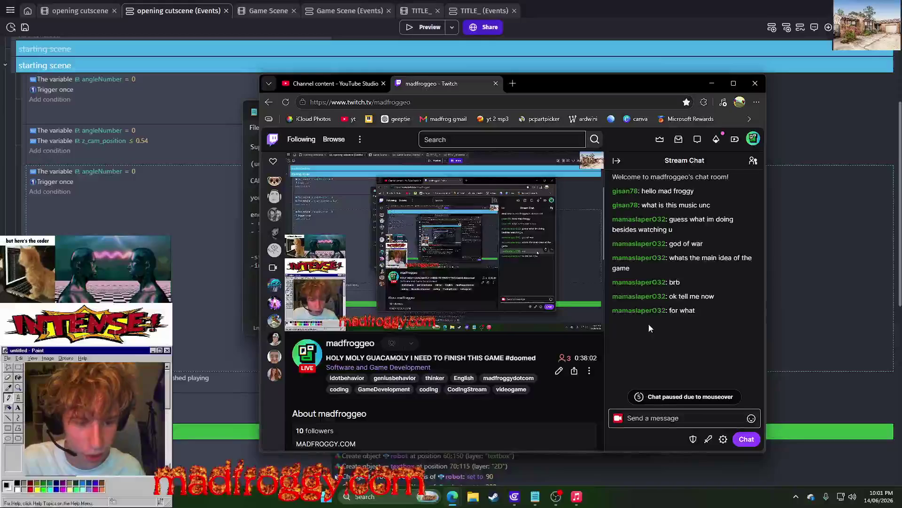
left_click_drag(623, 78, 782, 80)
left_click(405, 106)
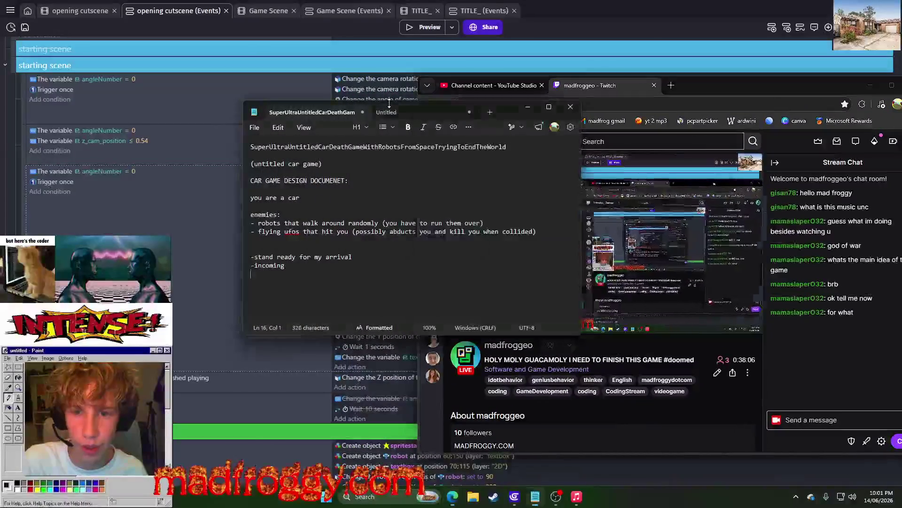
mouse_move(502, 110)
left_mouse_down()
mouse_move(467, 97)
mouse_move(487, 72)
left_mouse_up()
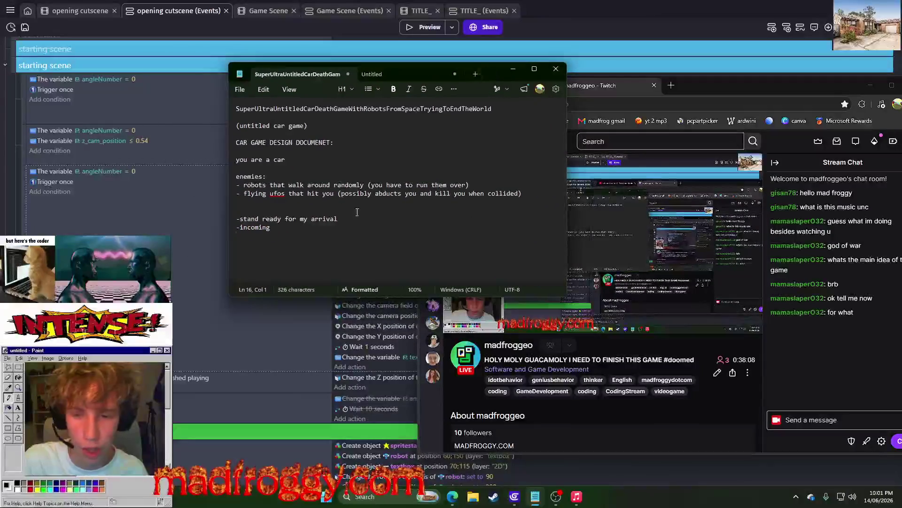
left_click_drag(346, 233, 309, 212)
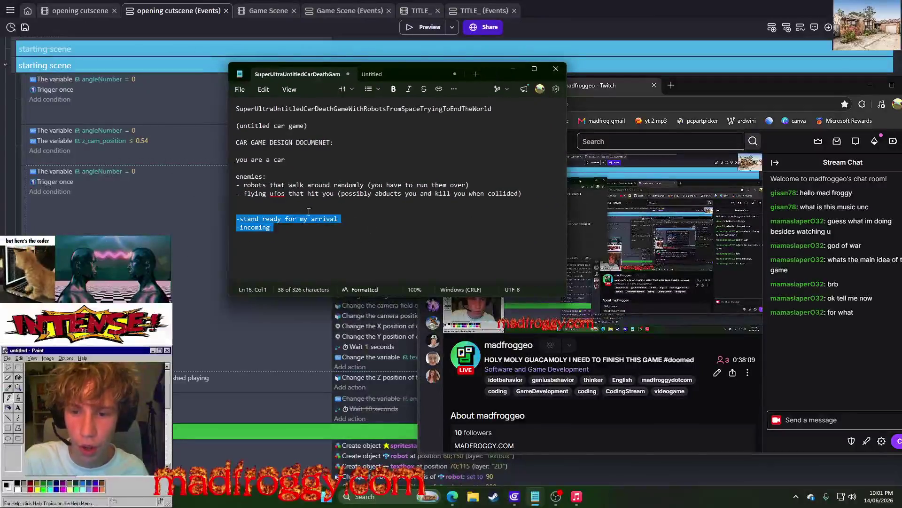
left_click(357, 210)
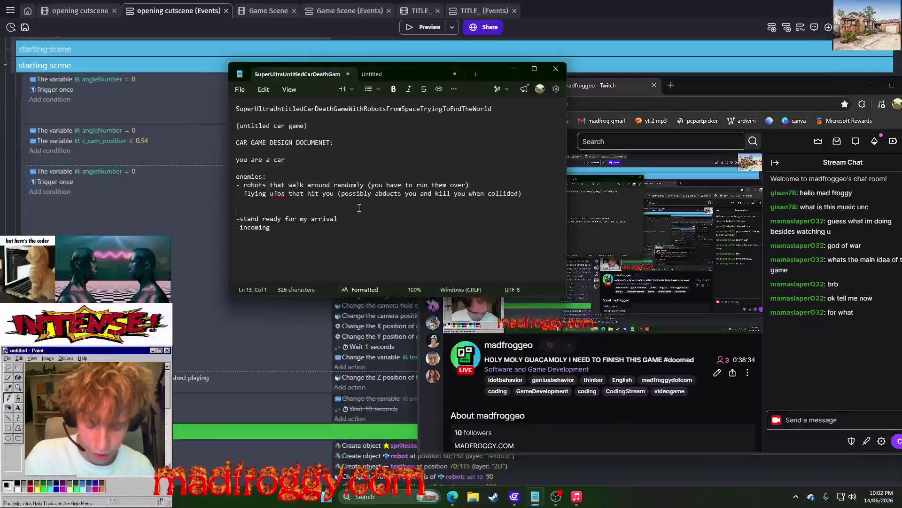
- Launch Paint from Windows search
key("super")
type("paint")
key("Return")
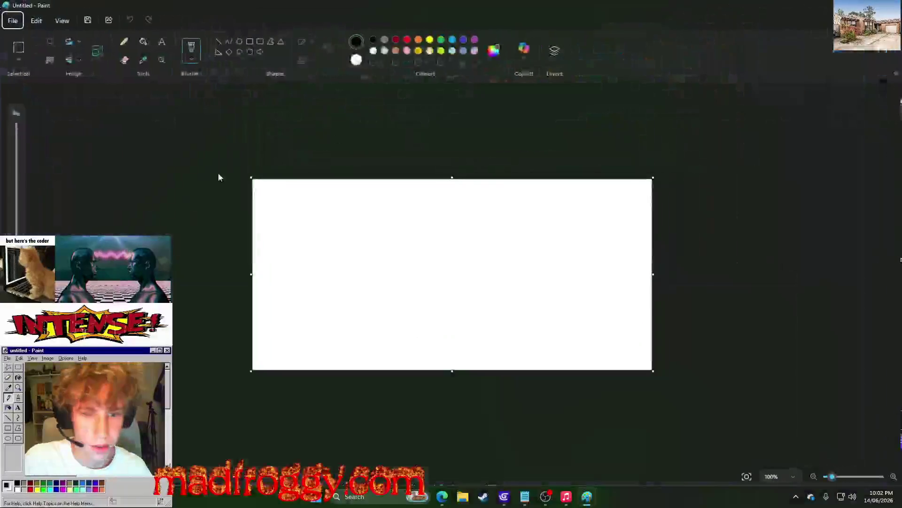
- Draw a black flying saucer with a dome on the canvas
scroll(352, 230, "up", 3, "ctrl")
mouse_move(284, 229)
left_mouse_down()
mouse_move(393, 239)
mouse_move(378, 205)
mouse_move(308, 201)
mouse_move(284, 232)
left_mouse_up()
mouse_move(315, 197)
left_mouse_down()
mouse_move(341, 162)
mouse_move(369, 192)
left_mouse_up()
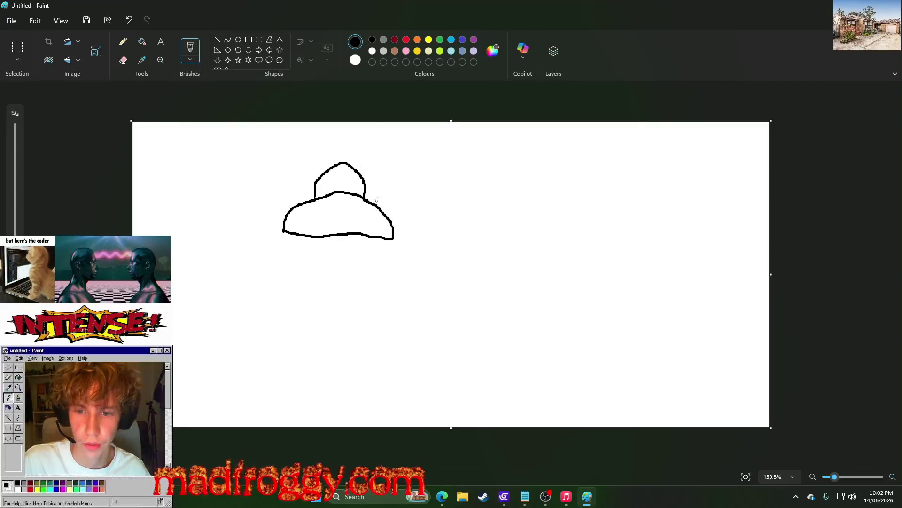
- Draw a green hill across the lower canvas with the pencil
left_click(407, 40)
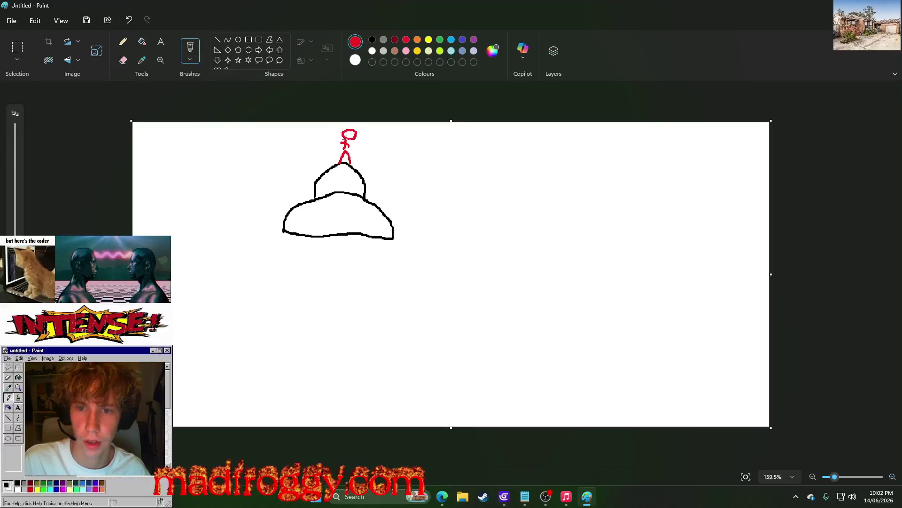
left_click(440, 39)
left_click(123, 41)
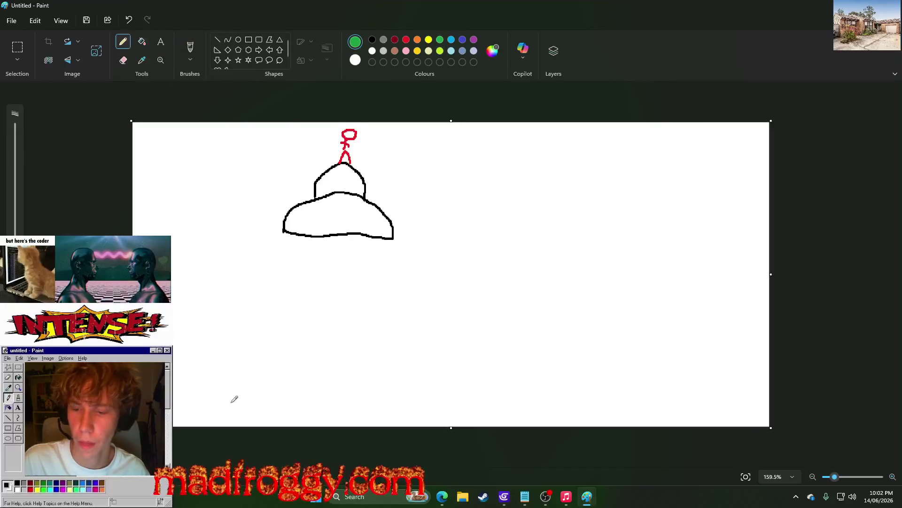
mouse_move(228, 414)
left_mouse_down()
mouse_move(351, 316)
mouse_move(478, 448)
left_mouse_up()
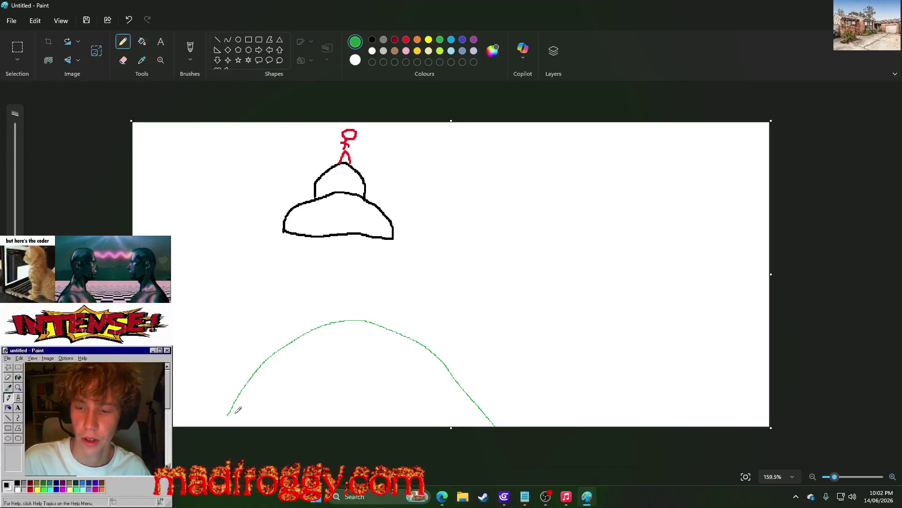
- Draw a black speech bubble beside the red figure, undoing a stray yellow stroke
left_click(372, 40)
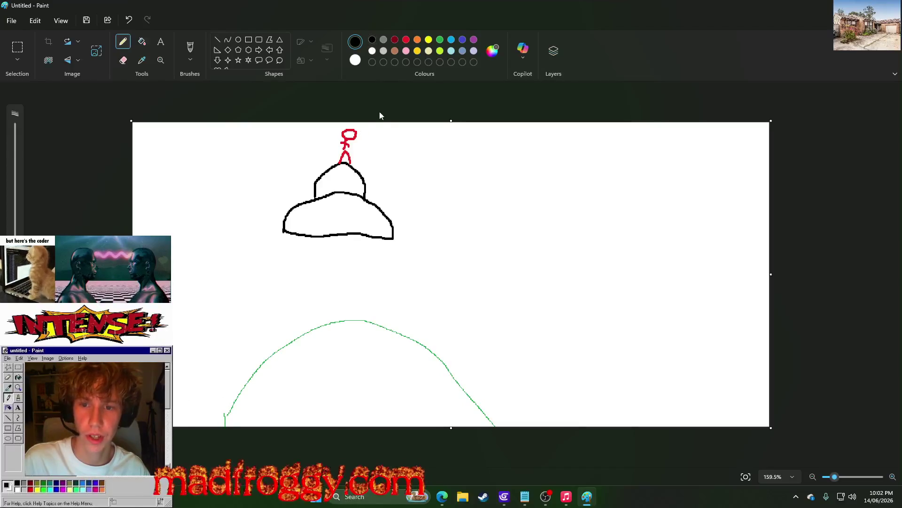
left_click(462, 40)
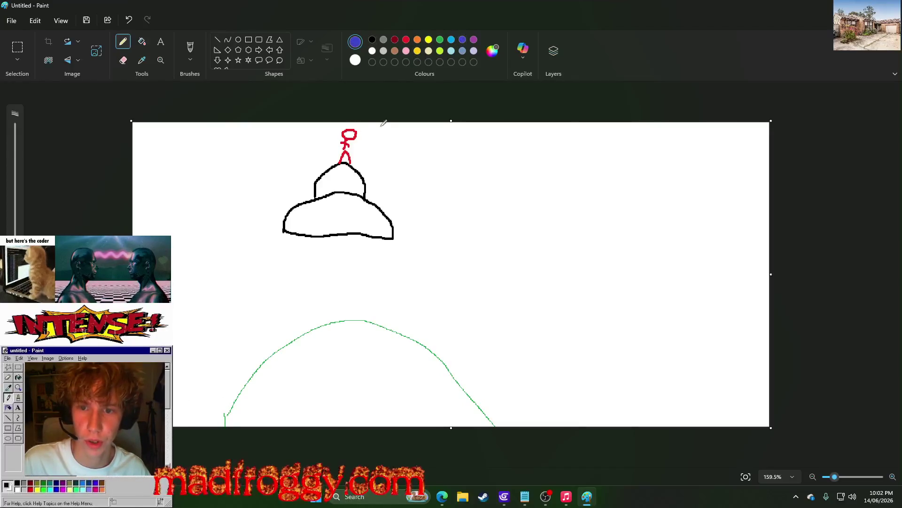
left_click(372, 39)
mouse_move(366, 140)
left_mouse_down()
mouse_move(378, 155)
mouse_move(441, 162)
mouse_move(440, 126)
mouse_move(389, 129)
left_mouse_up()
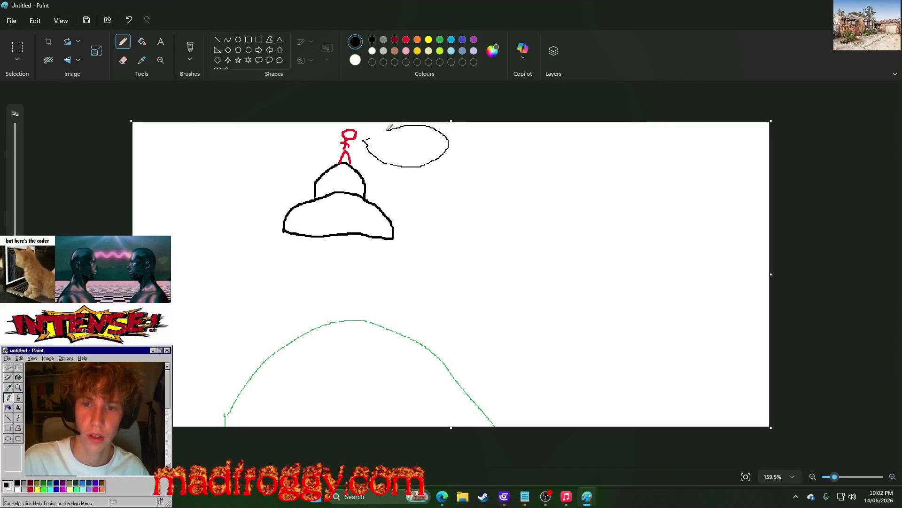
left_click(429, 40)
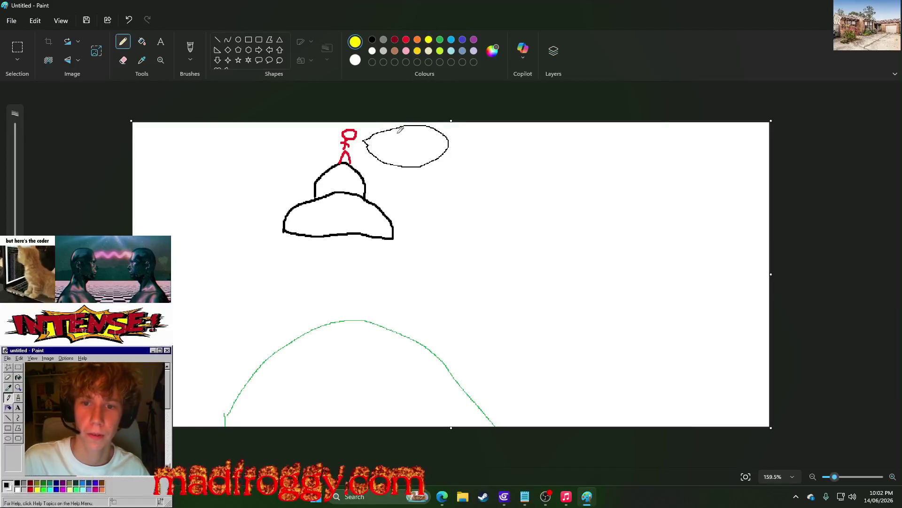
key("ctrl+z")
left_click(440, 39)
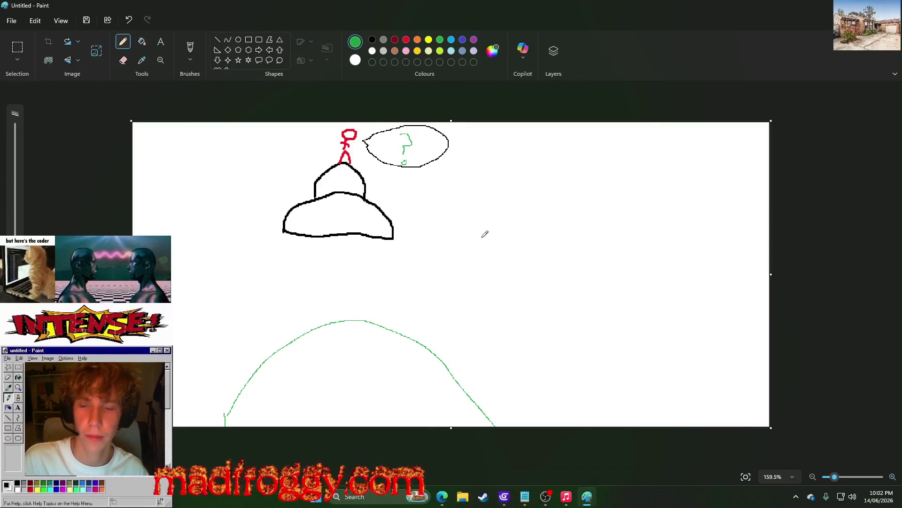
scroll(485, 233, "down", 4, "ctrl")
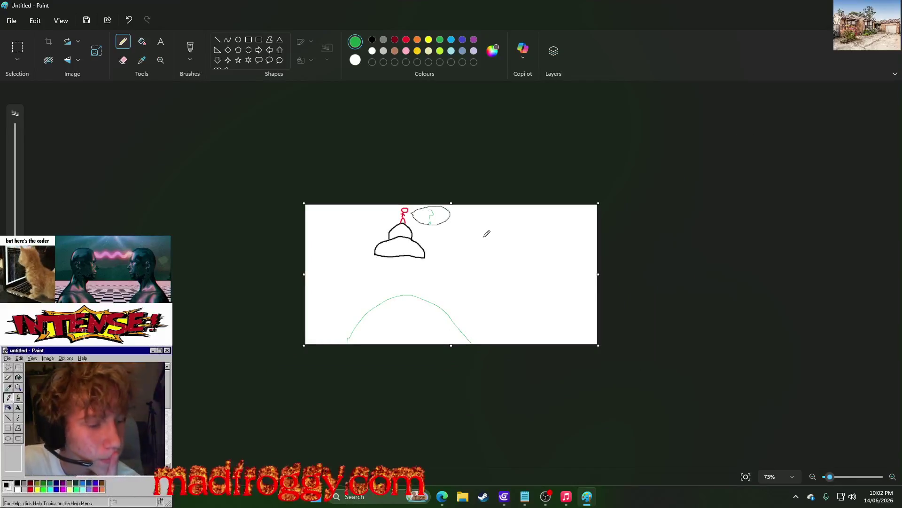
key("alt+Tab")
- Move the Twitch window aside and bring the design notes forward on the left
key("alt+Tab")
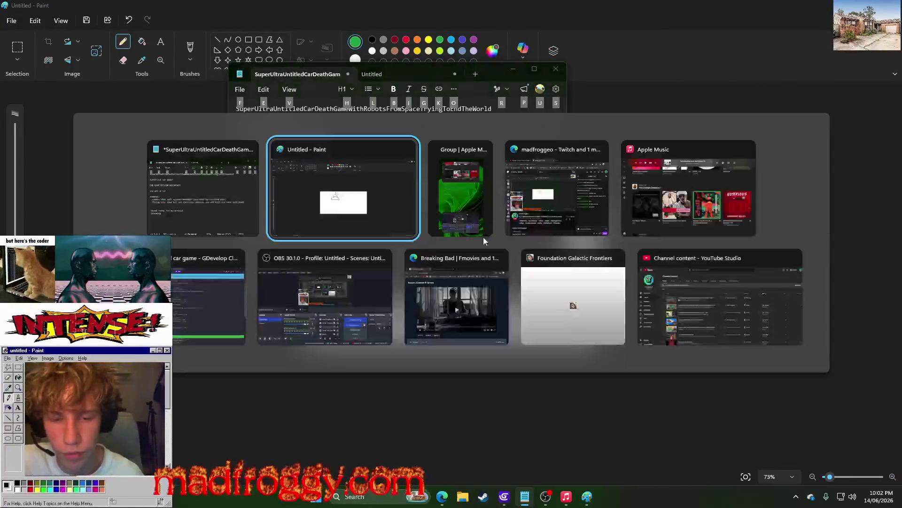
key("alt+Tab")
key("alt+Tab")
key("alt+Tab")
key("alt+Tab")
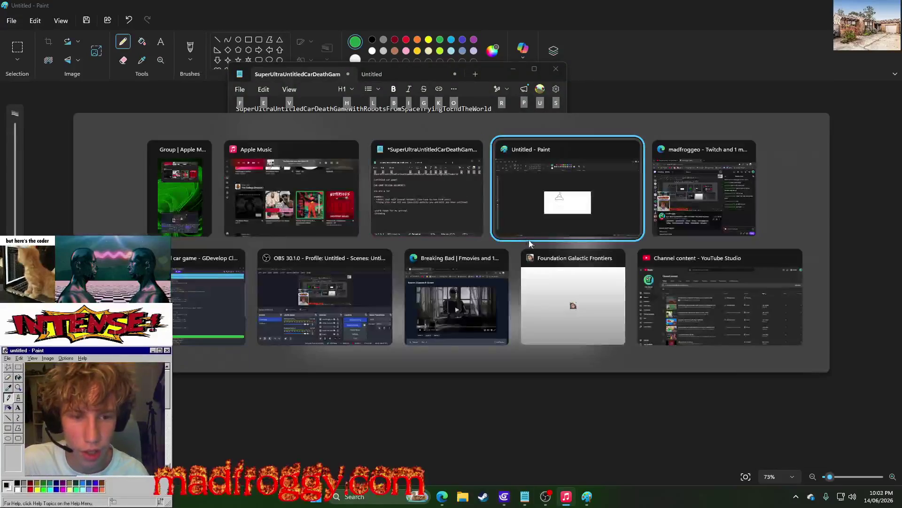
left_click_drag(787, 83, 676, 58)
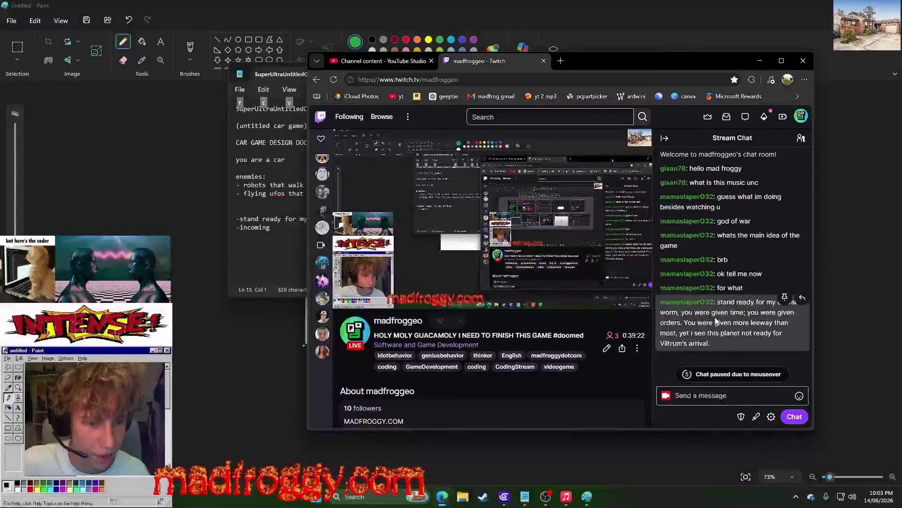
left_click(244, 72)
left_click_drag(245, 72, 197, 76)
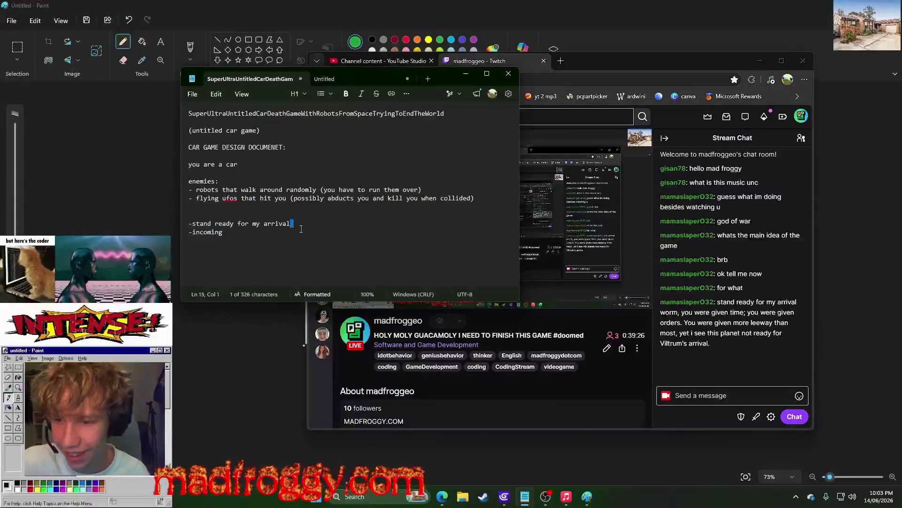
- Edit the notes so the arrival line reads '-stand ready for my arrival player'
left_click_drag(292, 223, 192, 293)
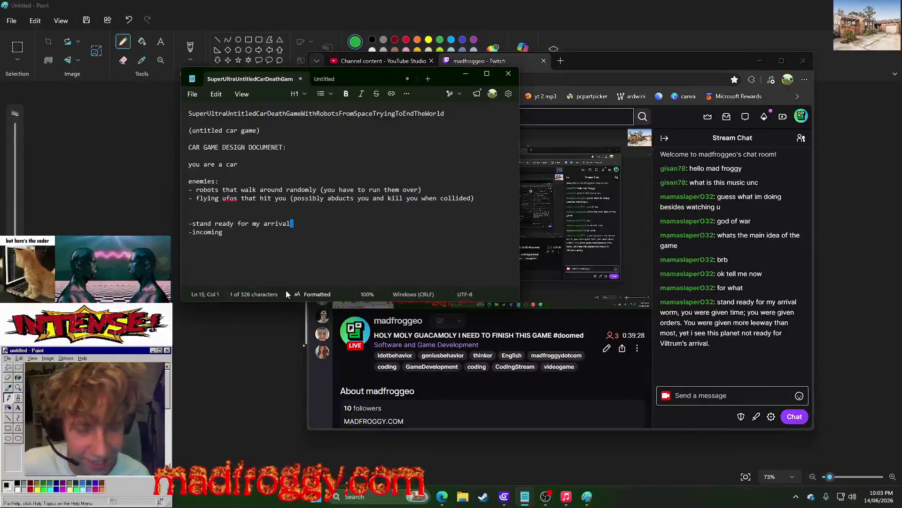
left_click(242, 232)
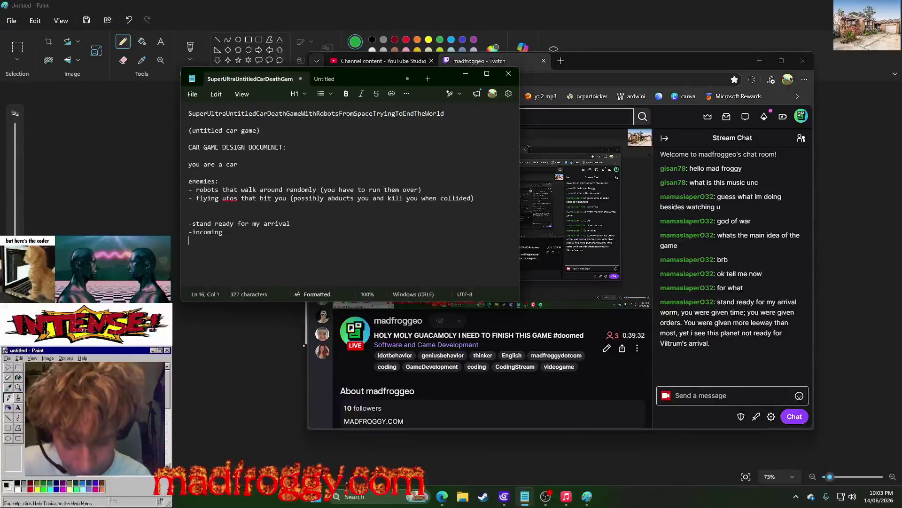
key("BackSpace")
key("BackSpace")
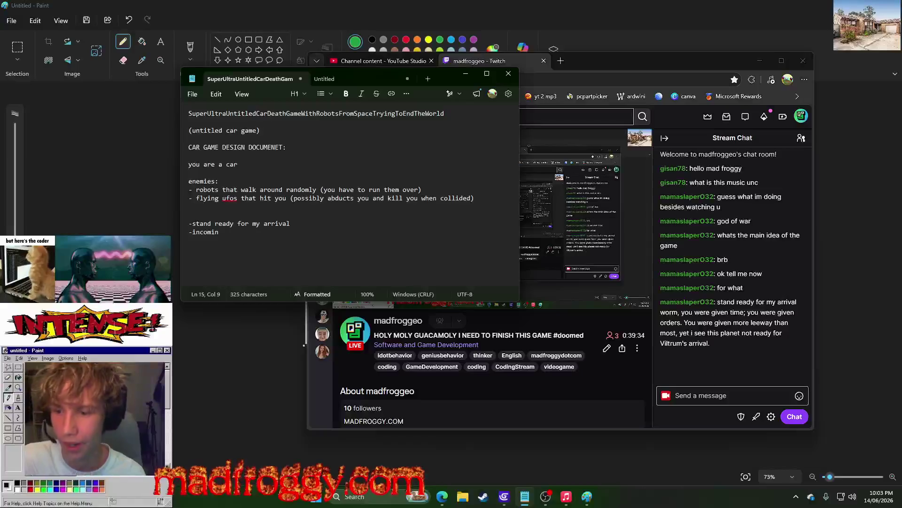
type("g")
left_click(312, 223)
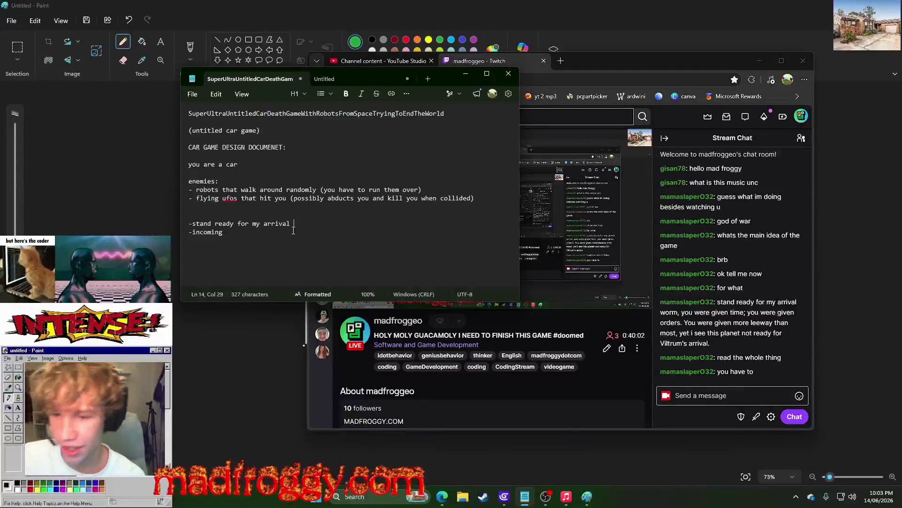
type("wicar")
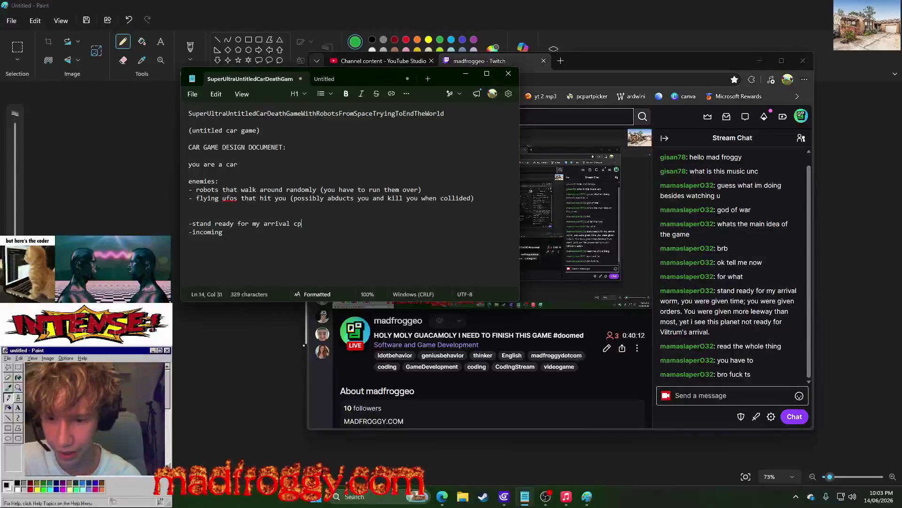
key("BackSpace")
type("player")
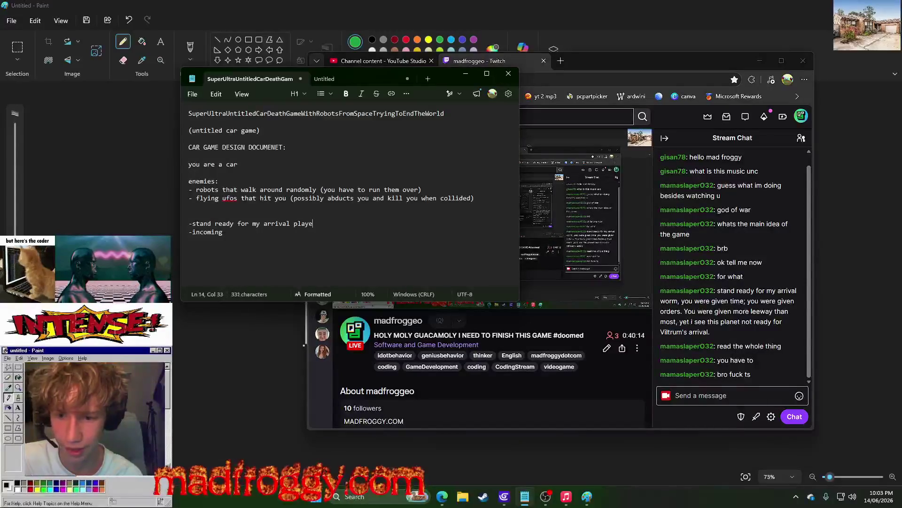
- Select the 'stand ready for my arrival player' line to review it
left_click_drag(331, 222, 186, 221)
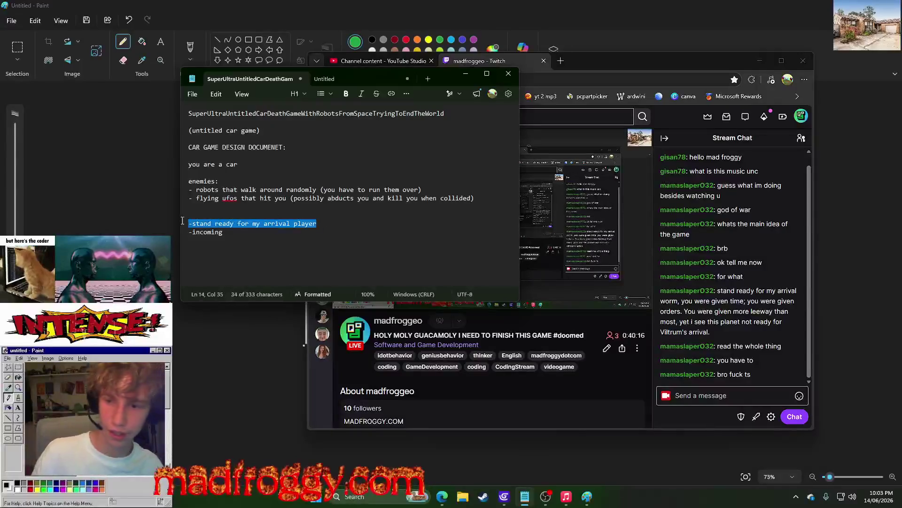
left_click(211, 223)
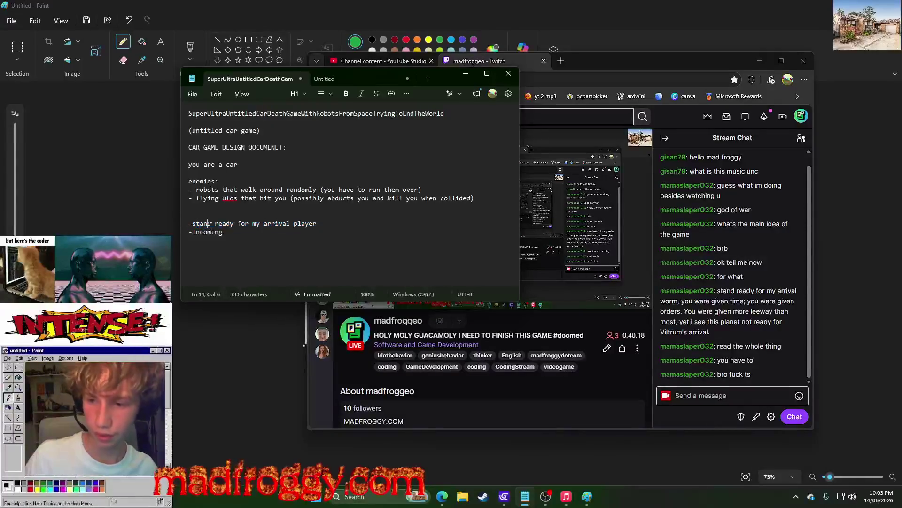
left_click_drag(317, 223, 196, 227)
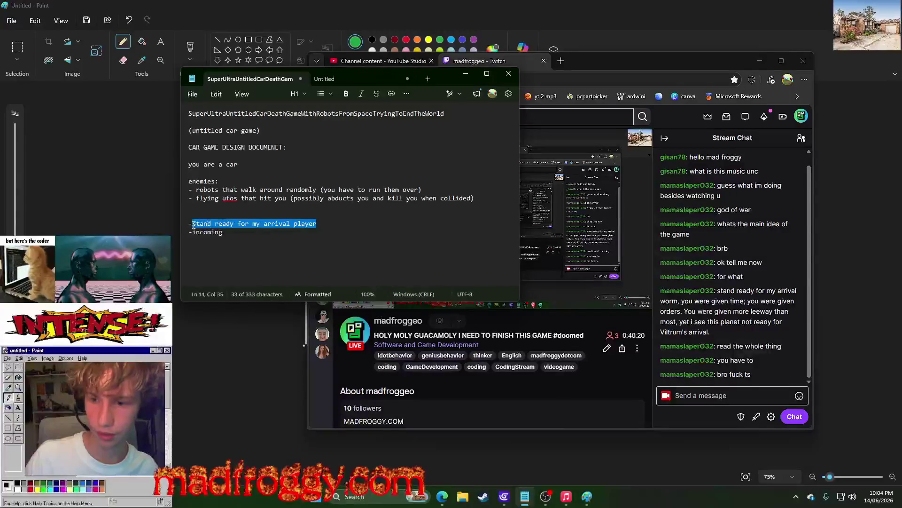
key("Right")
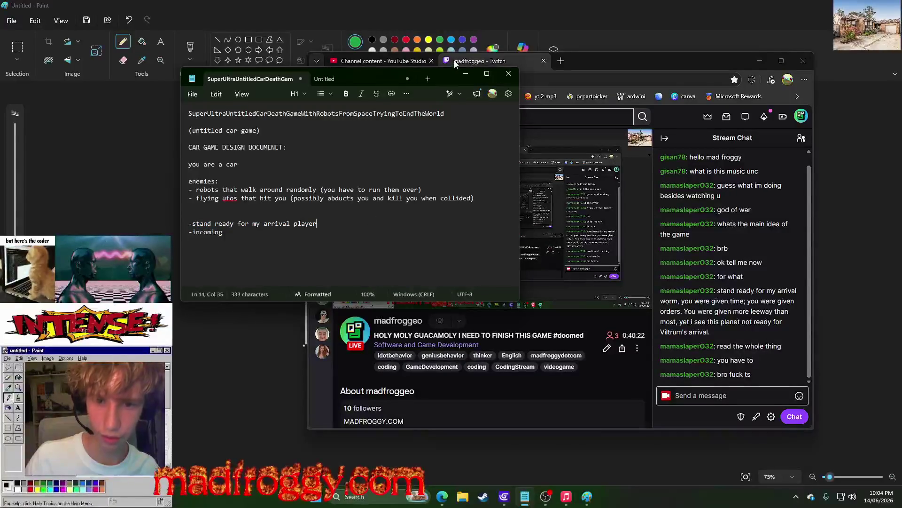
- Minimize the browser and shrink Paint to a smaller window
left_click(760, 61)
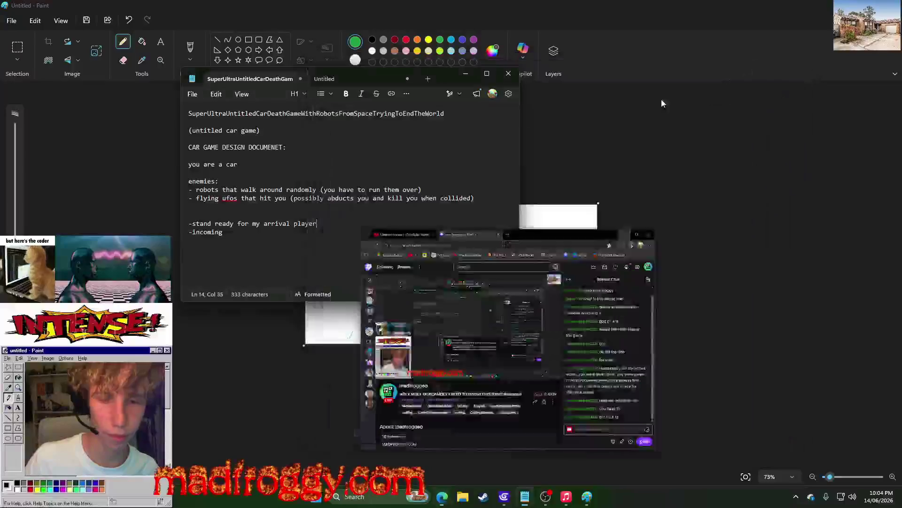
left_click(537, 40)
double_click(444, 5)
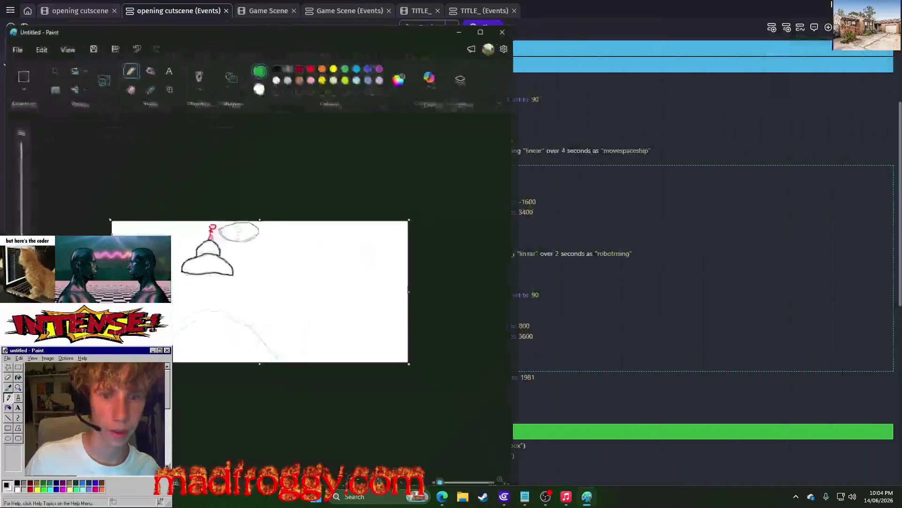
- Minimize Paint and return to the opening cutscene events sheet
left_click(452, 33)
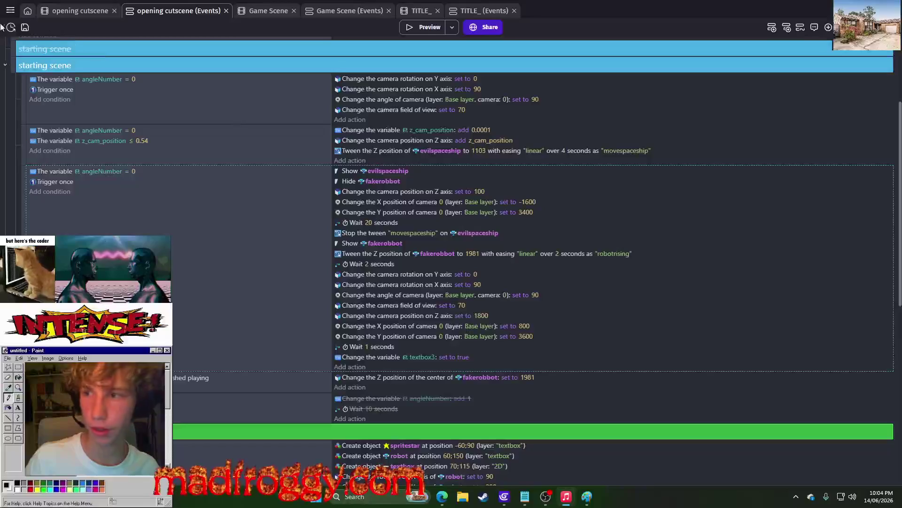
left_click(65, 11)
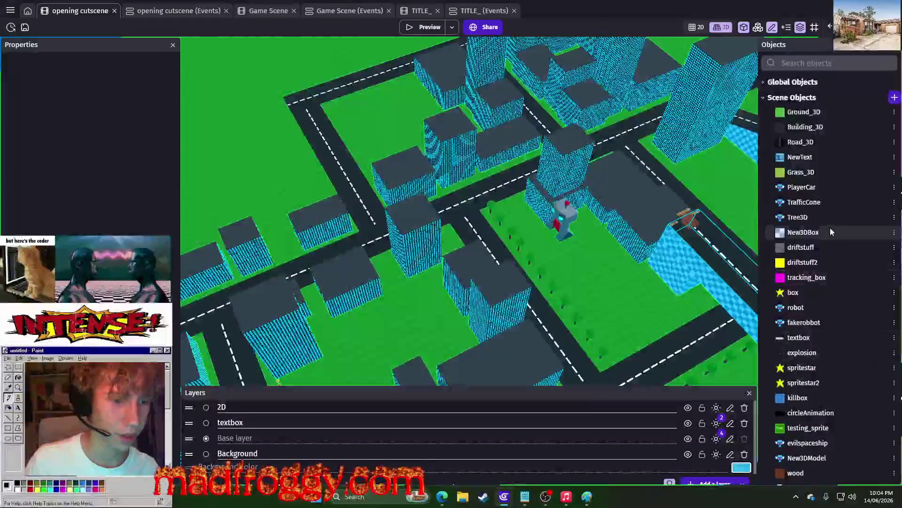
left_click(176, 11)
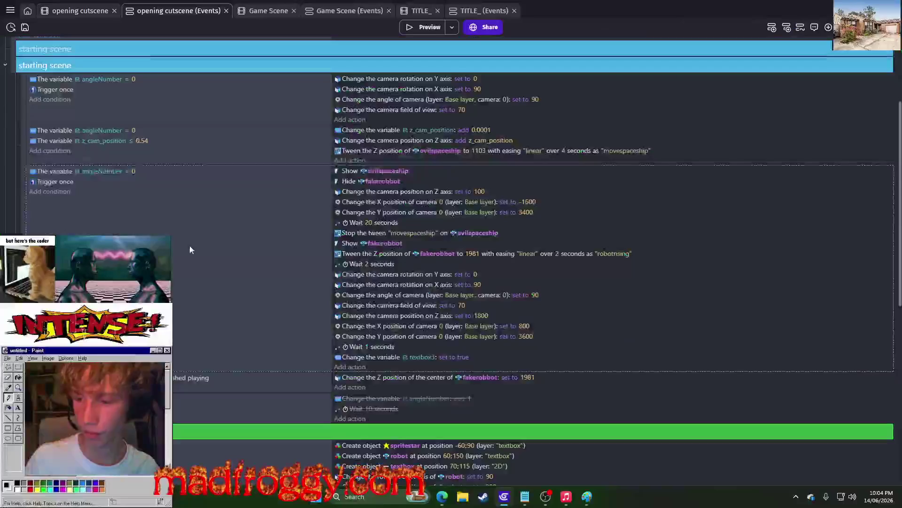
scroll(166, 188, "up", 5)
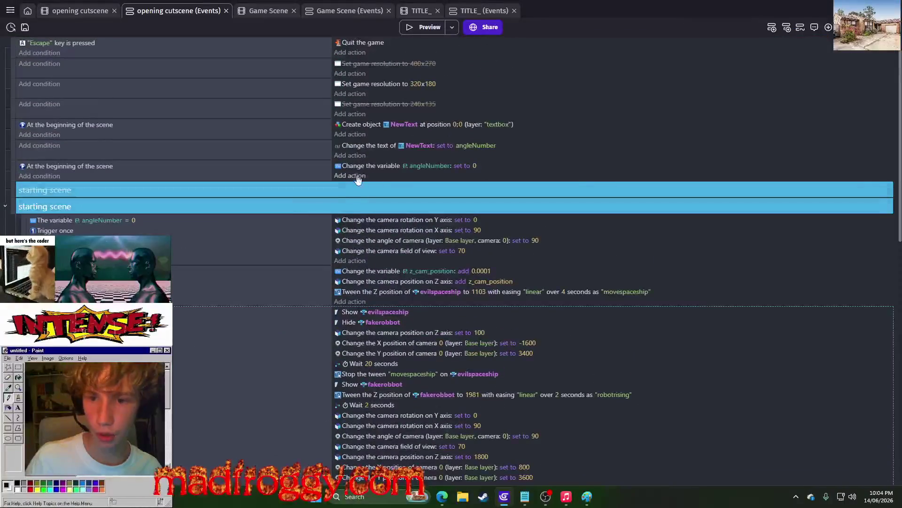
- Paste a copy of the angleNumber action and change it to set textbox3 to true
right_click(353, 165)
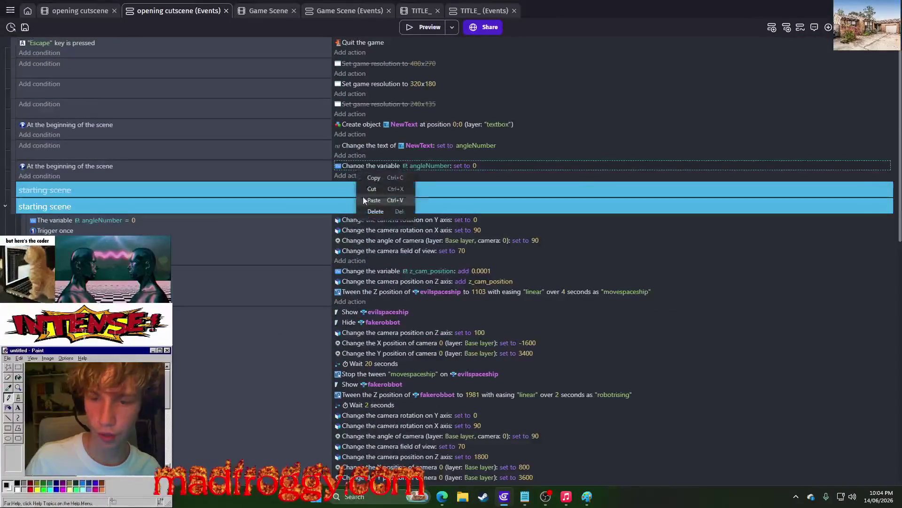
left_click(363, 197)
left_click(423, 176)
key("BackSpace")
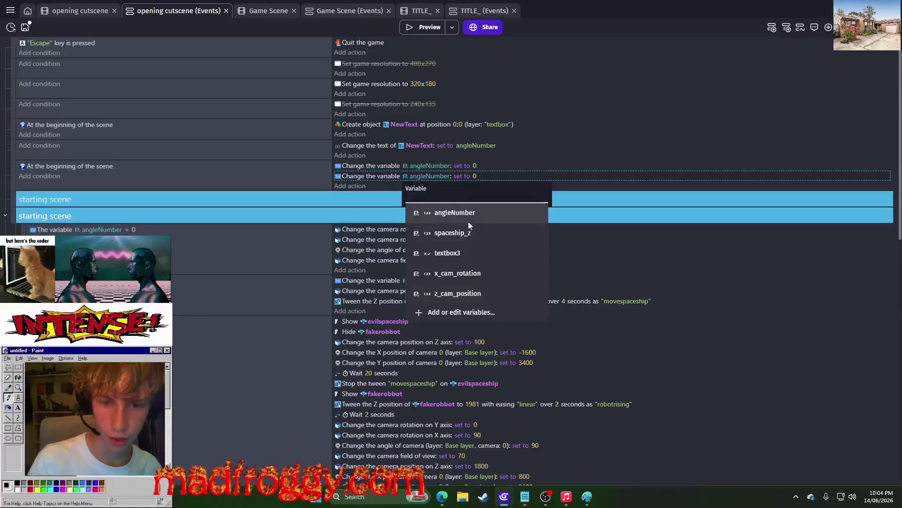
left_click(455, 253)
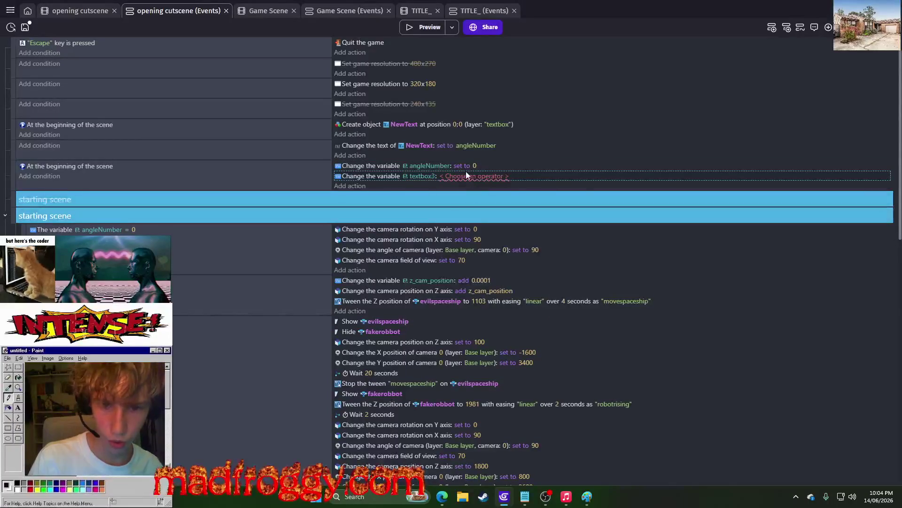
left_click(476, 198)
left_click(461, 217)
left_click(635, 148)
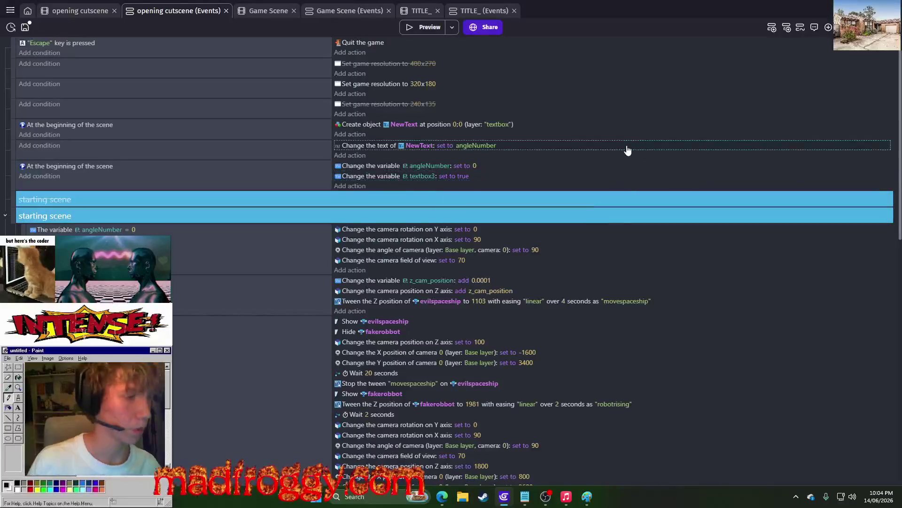
scroll(513, 291, "down", 10)
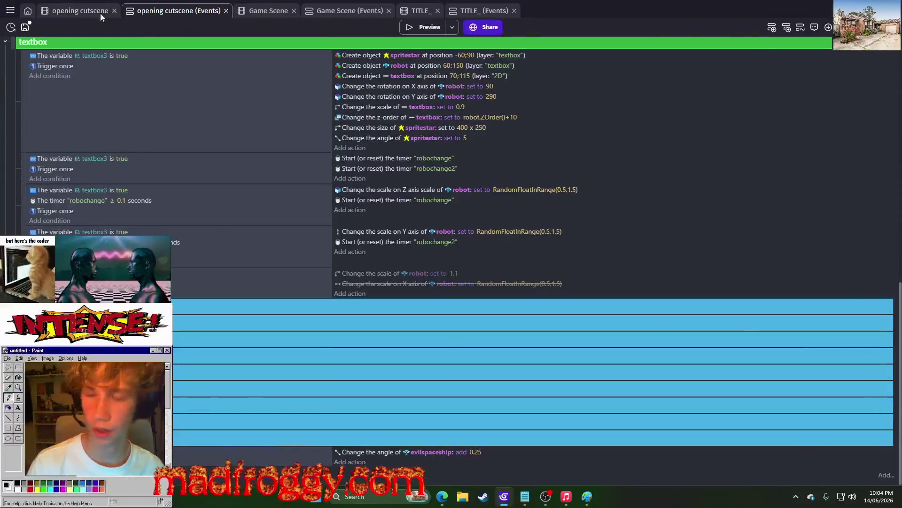
left_click(80, 11)
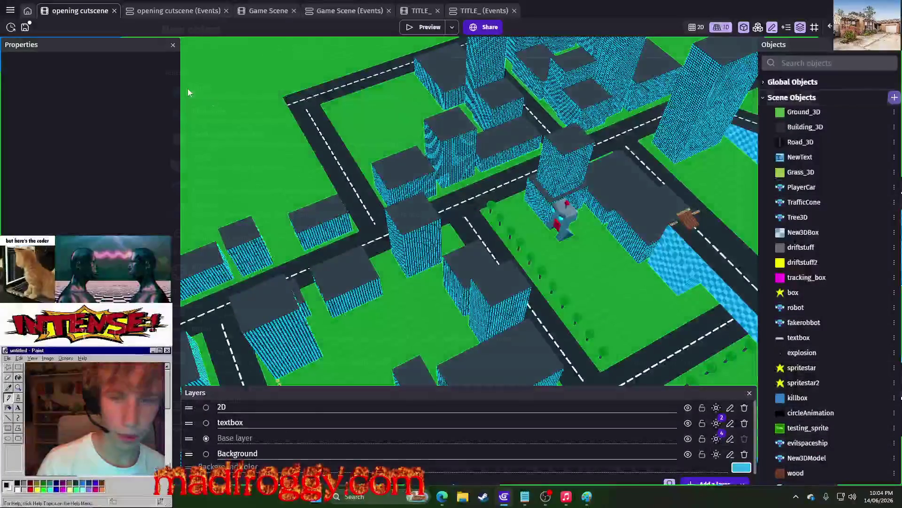
- Create a new Text object in the opening cutscene's scene objects
left_click(895, 98)
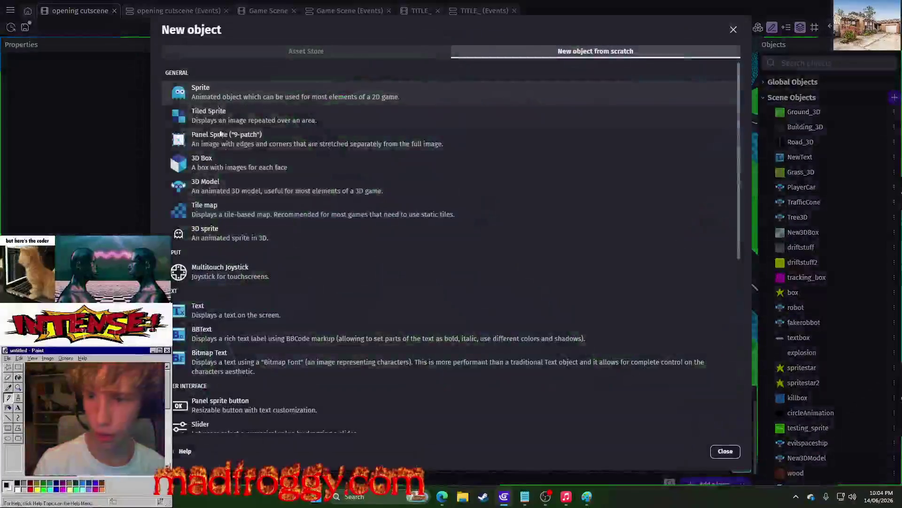
left_click(207, 310)
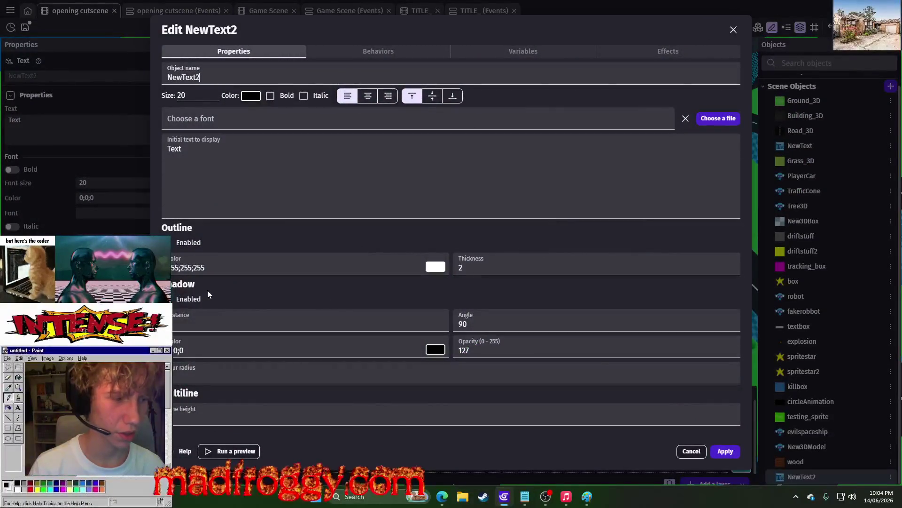
left_click(207, 141)
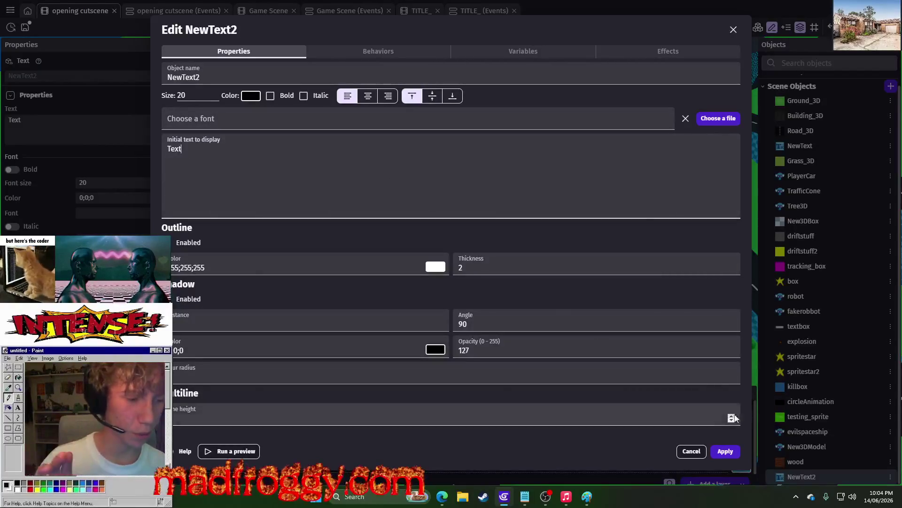
left_click(718, 450)
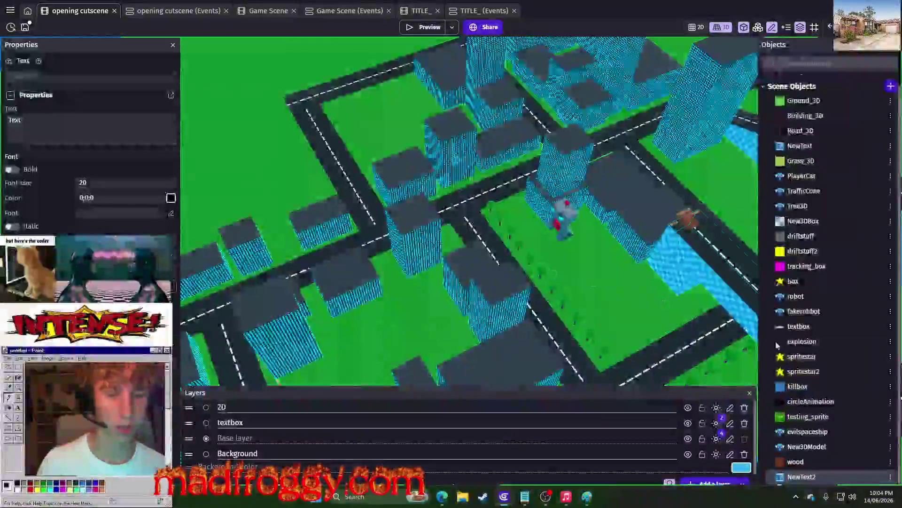
- Rename the NewText2 object to standreadyforarrival
left_click(892, 477)
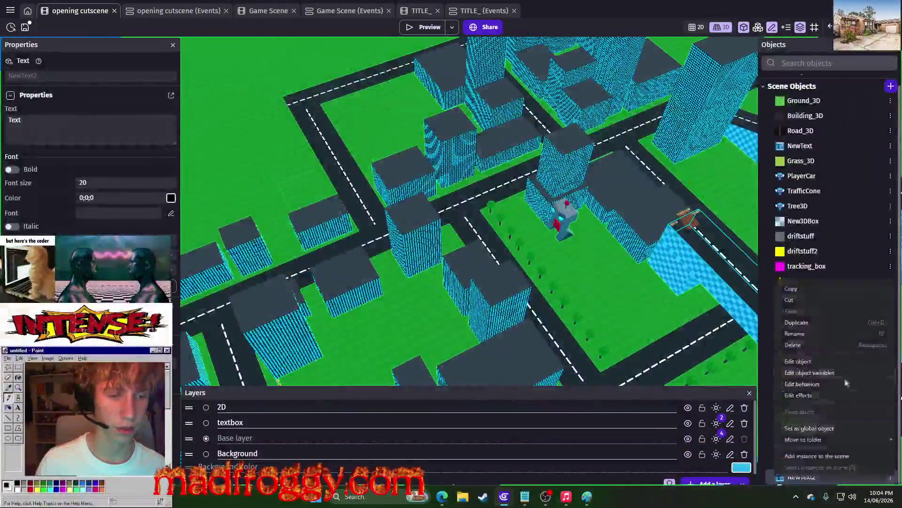
left_click(804, 333)
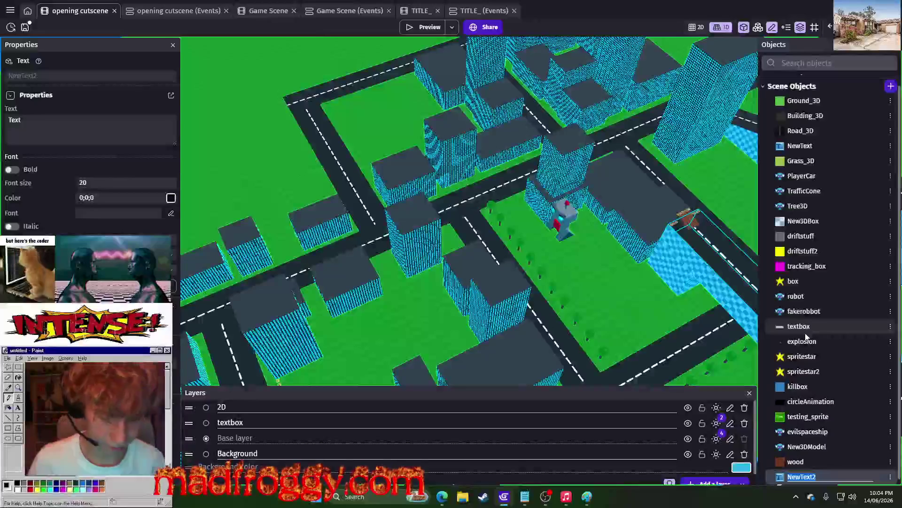
key("BackSpace")
type("stan")
key("BackSpace")
type("readyforarrival")
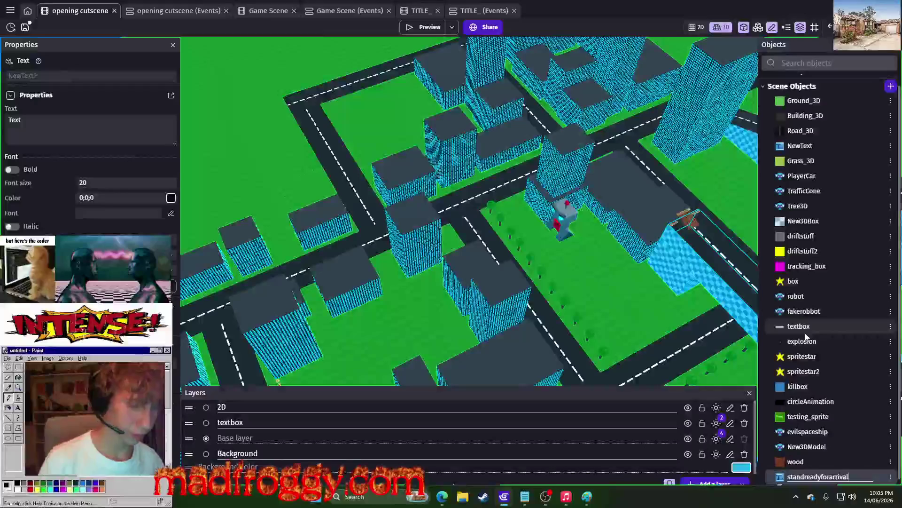
key("Return")
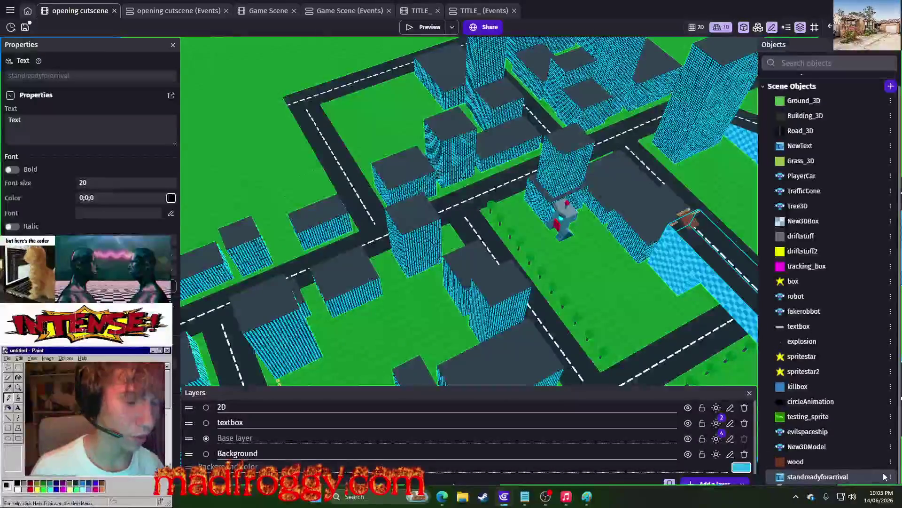
left_click(890, 477)
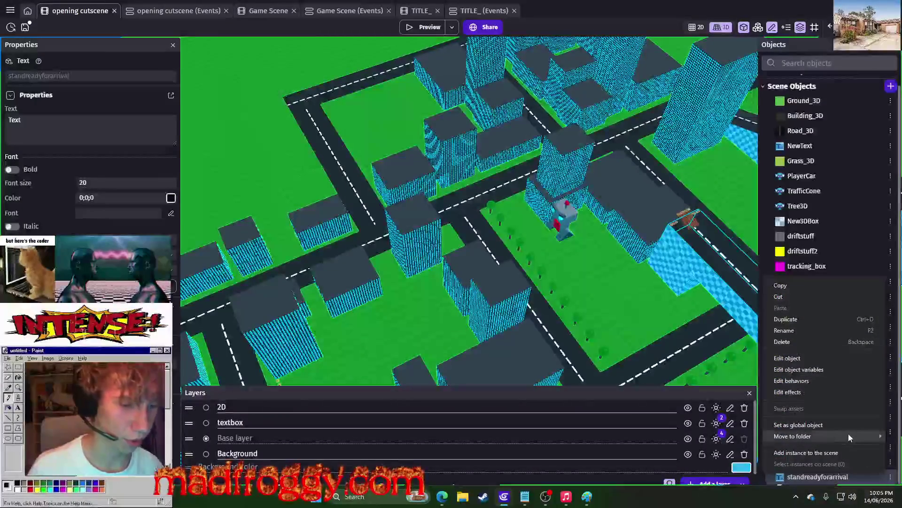
- Create a new scene-objects folder named 'robo text'
mouse_move(850, 433)
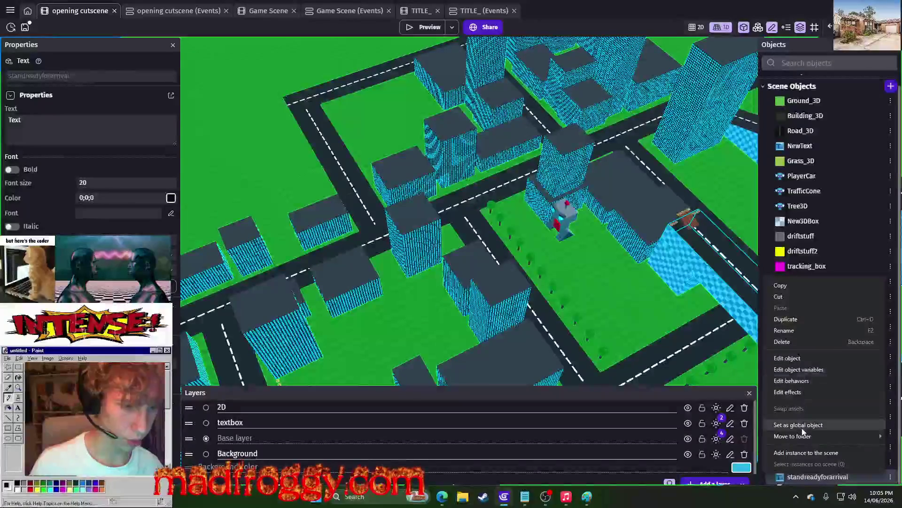
mouse_move(805, 436)
left_click(727, 456)
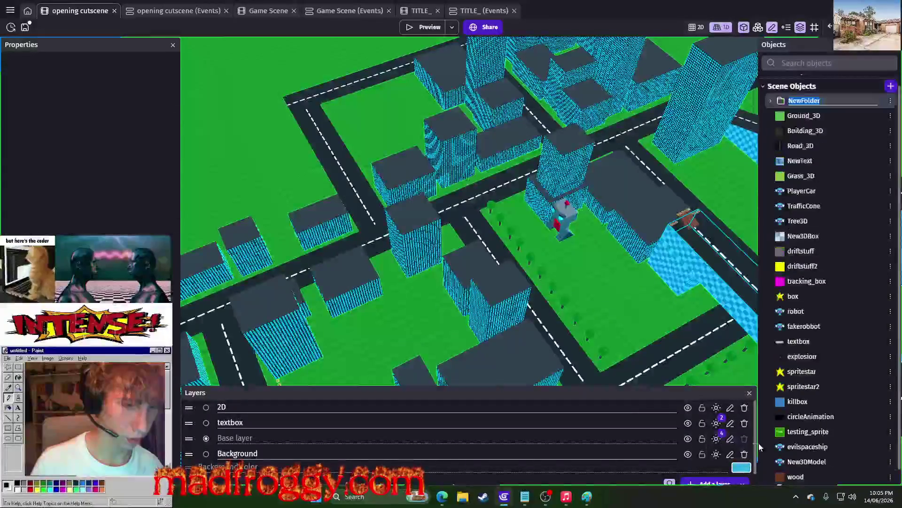
key("BackSpace")
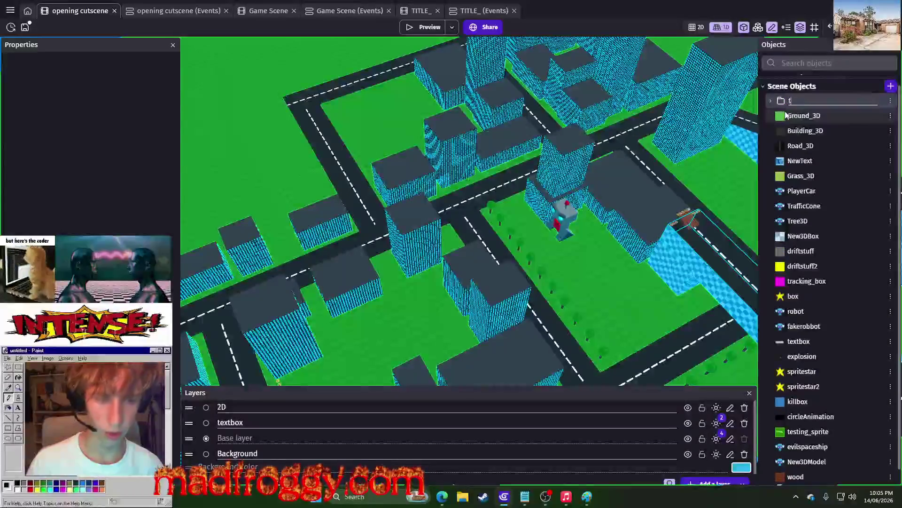
type("robotext")
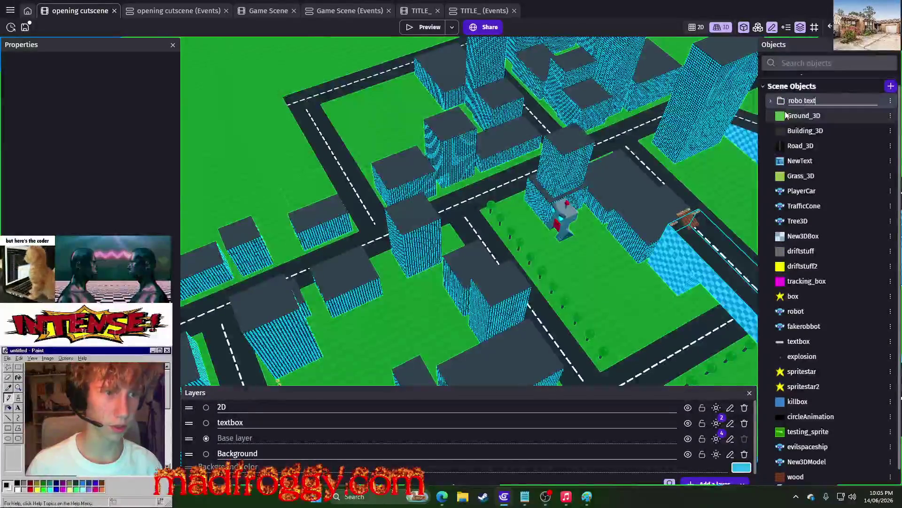
key("Return")
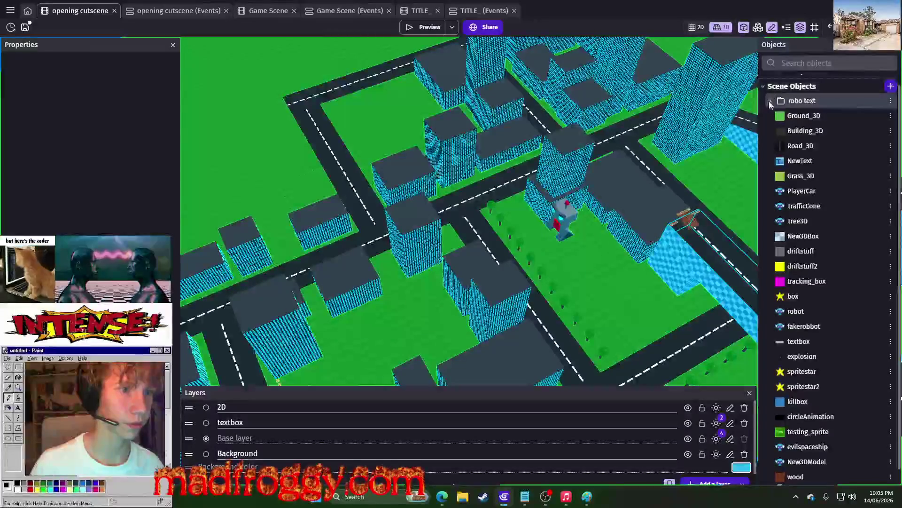
- Drag standreadyforarrival into the robo text folder
scroll(799, 282, "down", 1)
left_click_drag(818, 476, 804, 87)
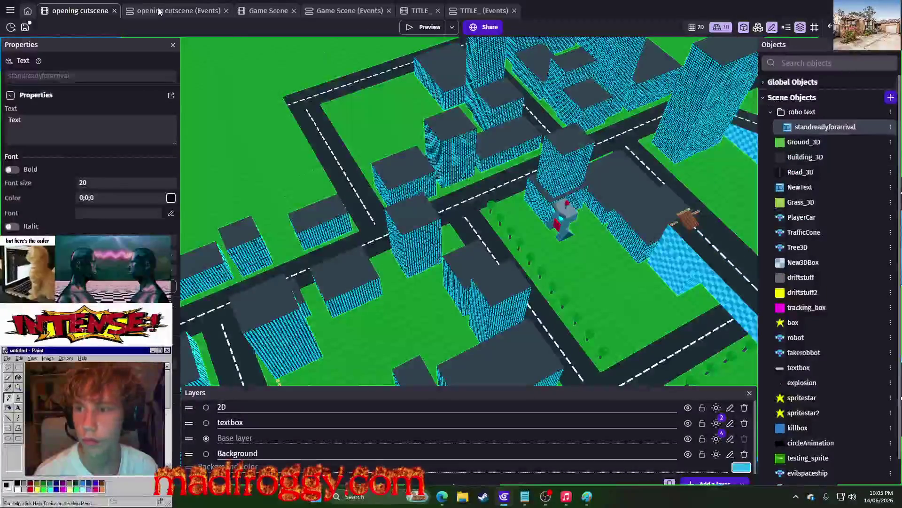
key("ctrl+Tab")
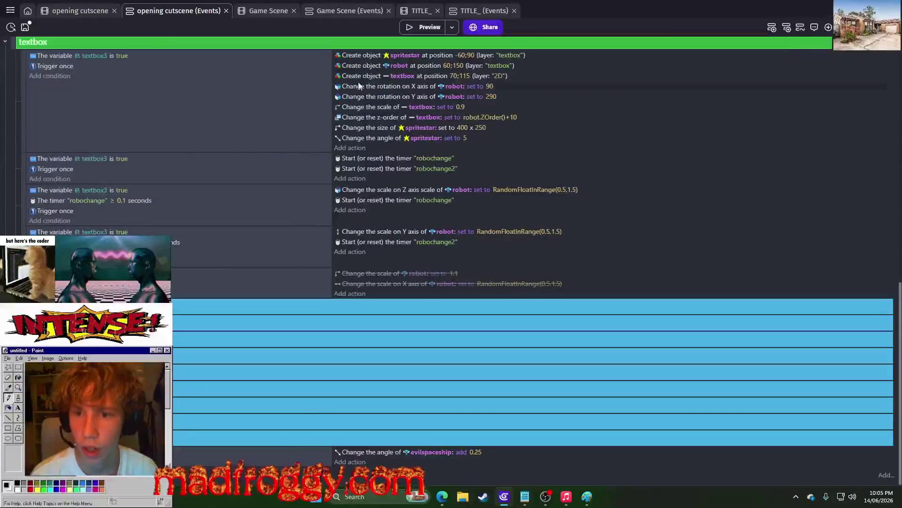
left_click(359, 58)
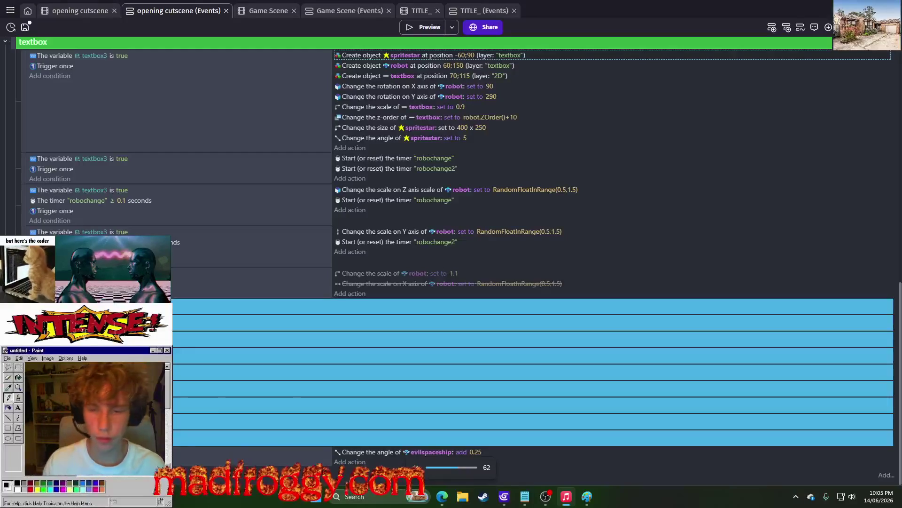
key("alt+Tab")
key("Tab")
key("Tab")
key("Tab")
key("Tab")
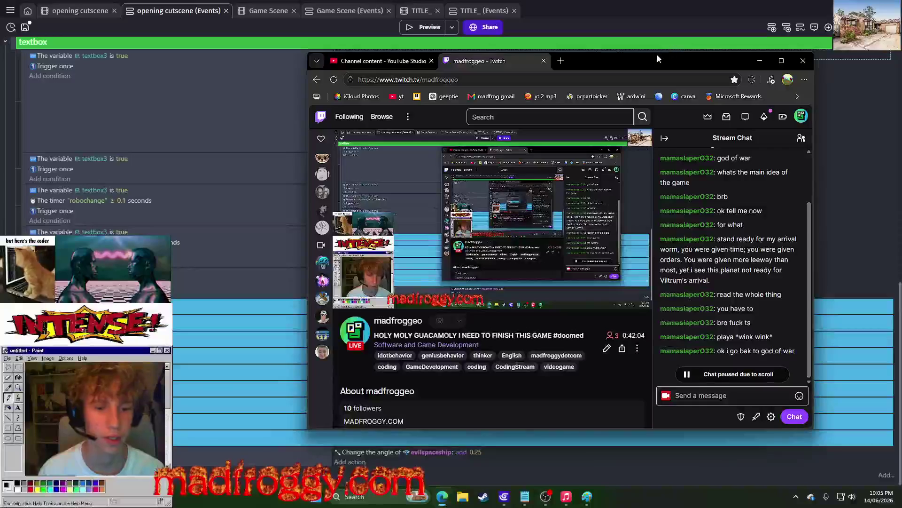
key("alt+Tab")
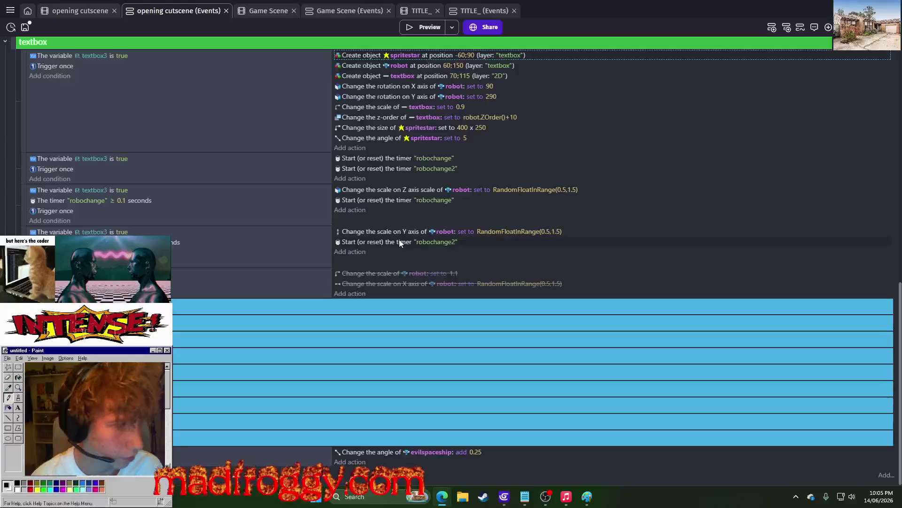
left_click(405, 242)
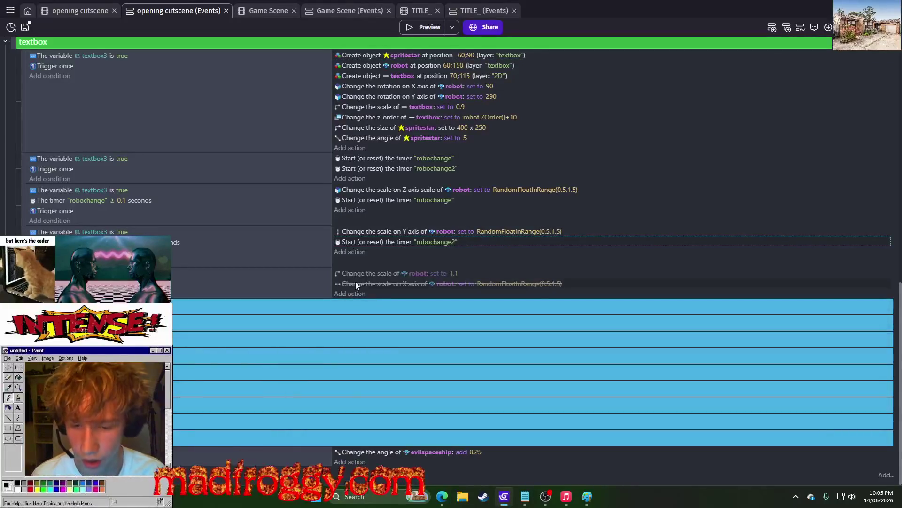
scroll(395, 202, "up", 2)
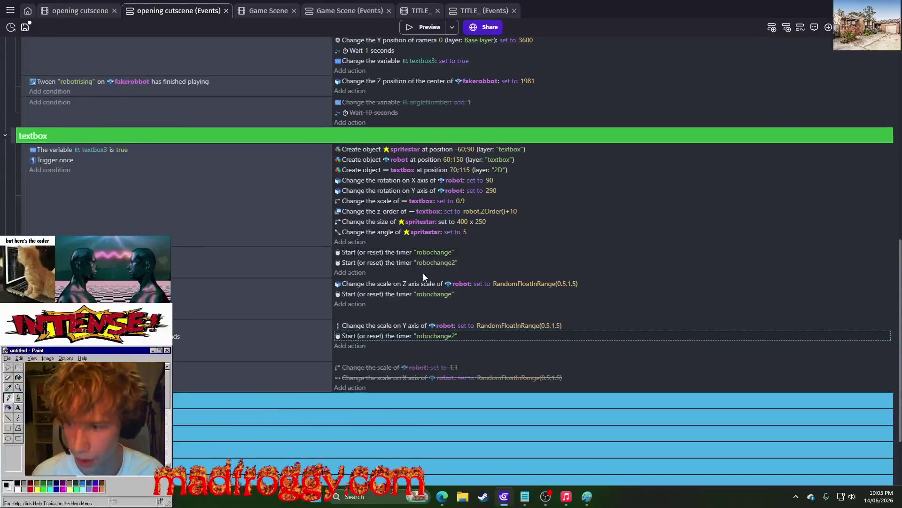
- Duplicate the Create object spritestar action and make the copy create standreadyforarrival at -60;90
left_click(357, 150)
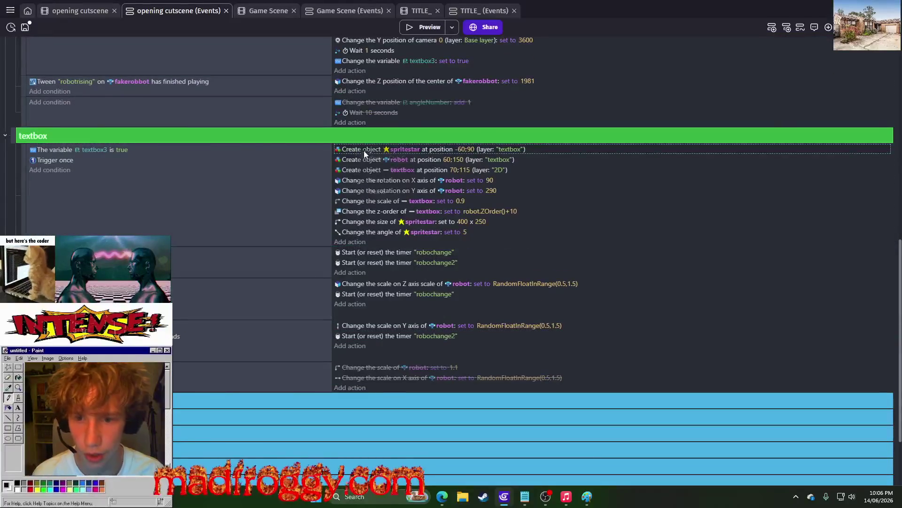
right_click(364, 151)
left_click(371, 176)
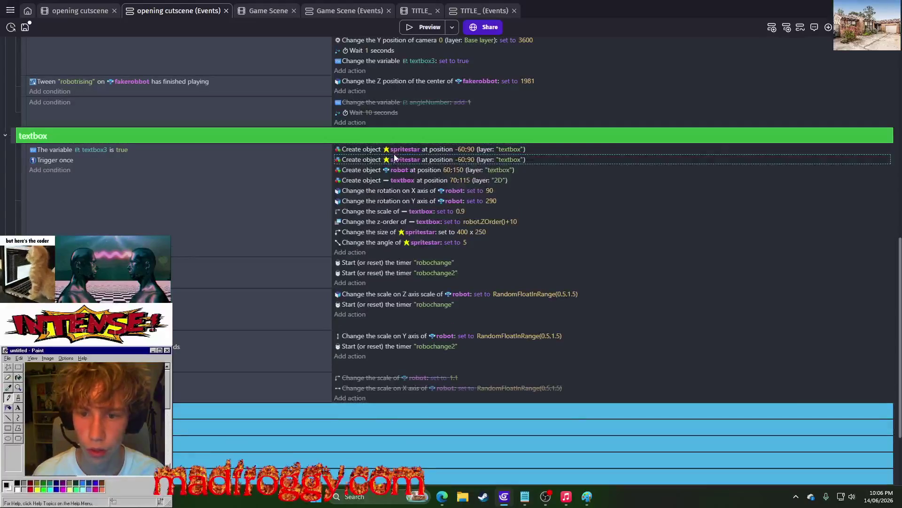
left_click(396, 158)
key("BackSpace")
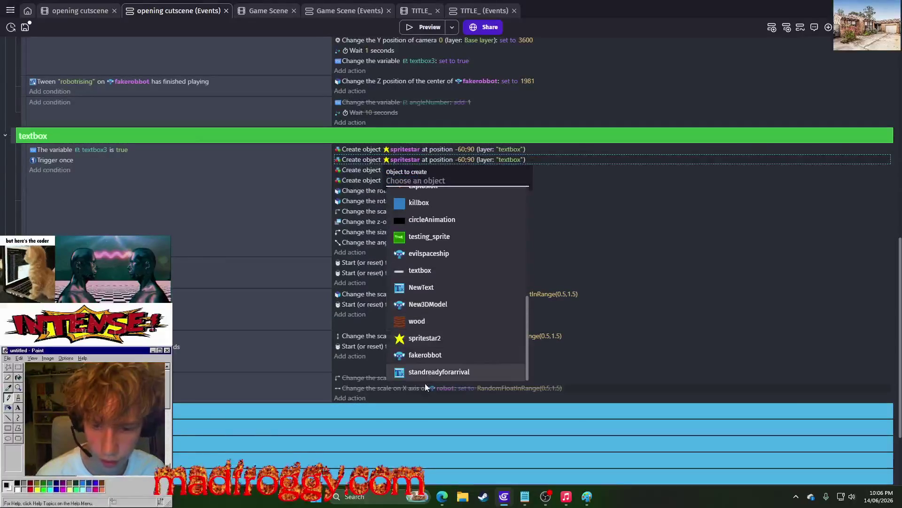
left_click(433, 372)
- Preview the game, then switch to the opening cutscene scene
left_click(417, 27)
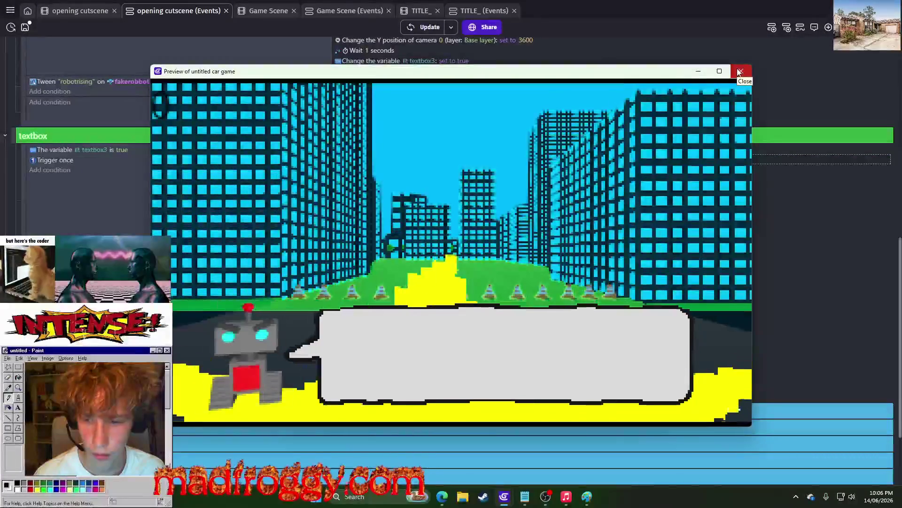
left_click(739, 72)
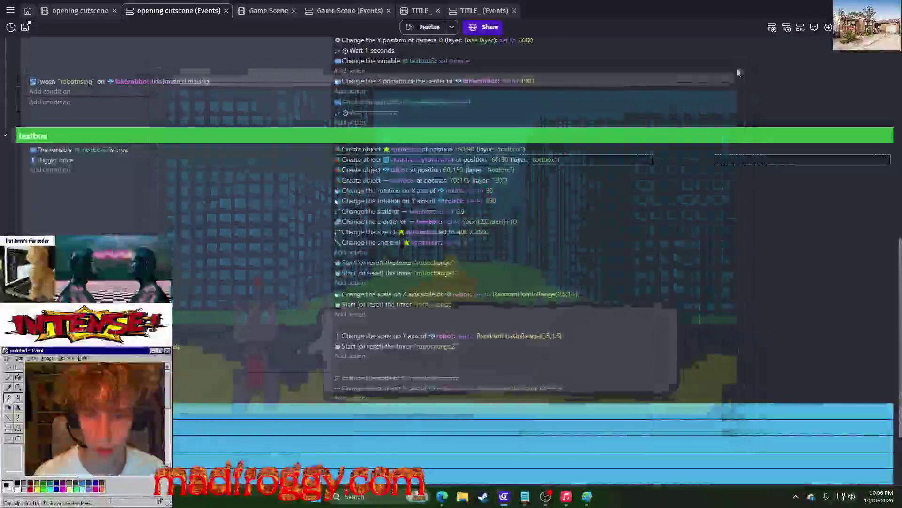
left_click(79, 12)
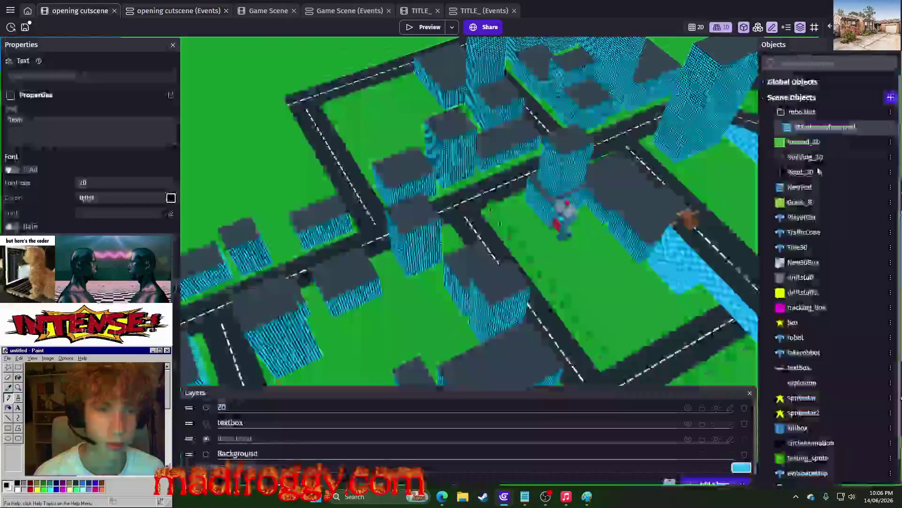
- Set the standreadyforarrival text to 'STAND READY FOR MY ARRIVAL, PLAYER' and preview it
left_click(891, 128)
left_click(794, 207)
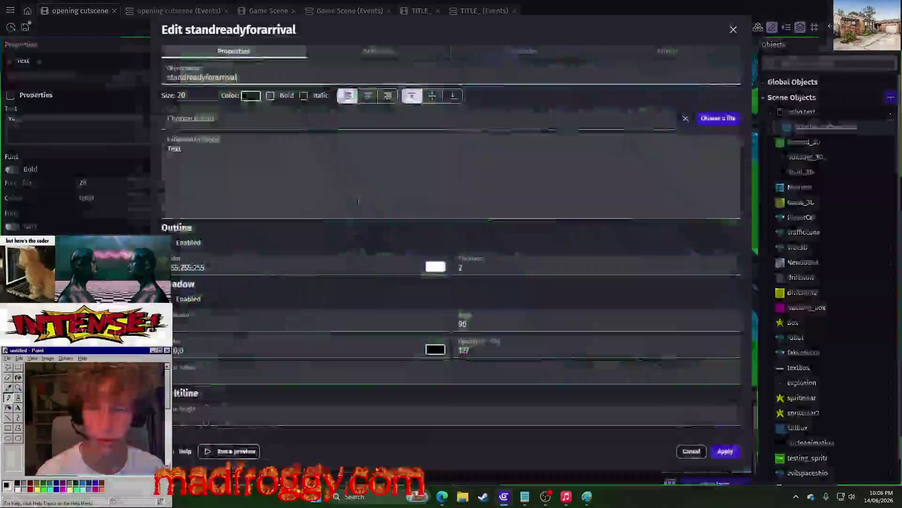
type("S")
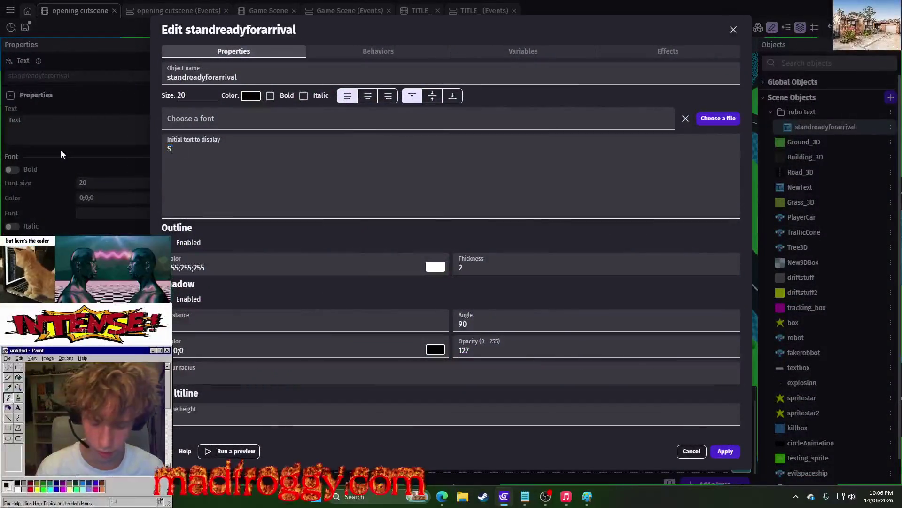
type("TAND READY FOR MY ARRIVAL, PLAYER")
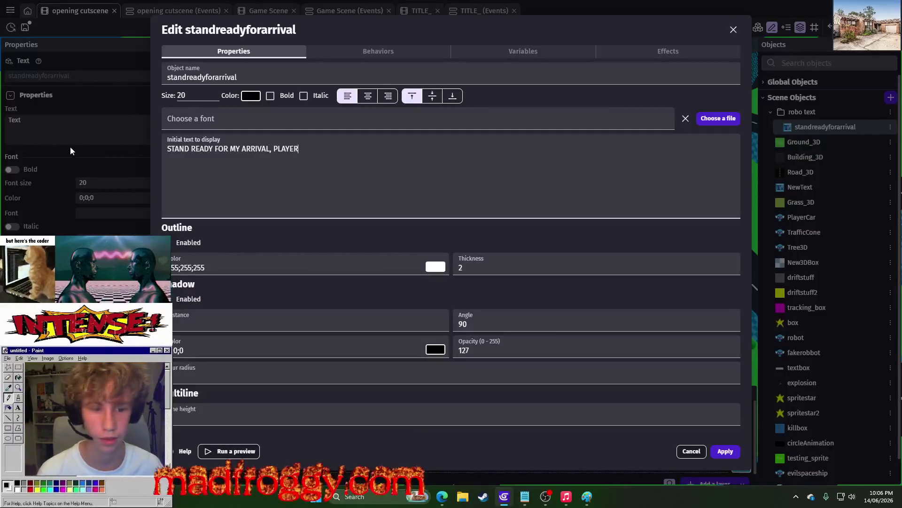
left_click(725, 452)
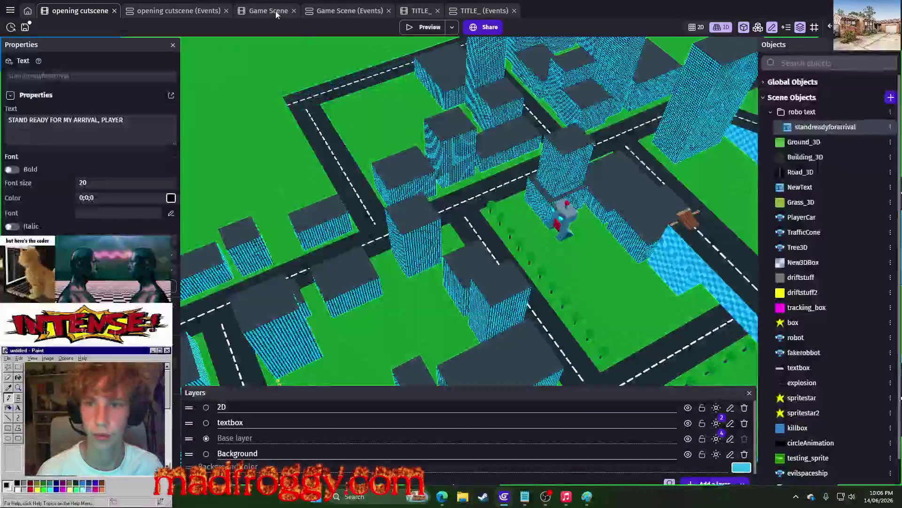
left_click(423, 26)
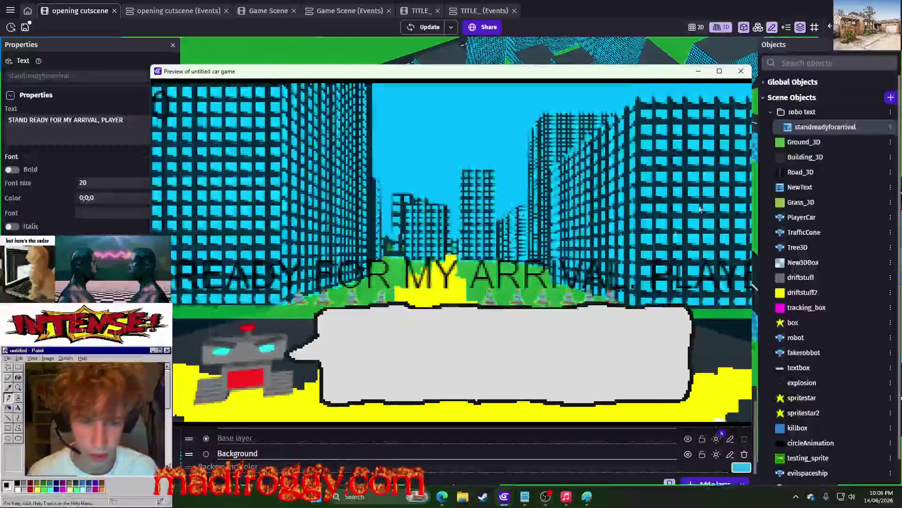
- Make the standreadyforarrival text bold at font size 10, replacing size 20, and preview it
left_click(740, 72)
right_click(817, 127)
left_click(817, 208)
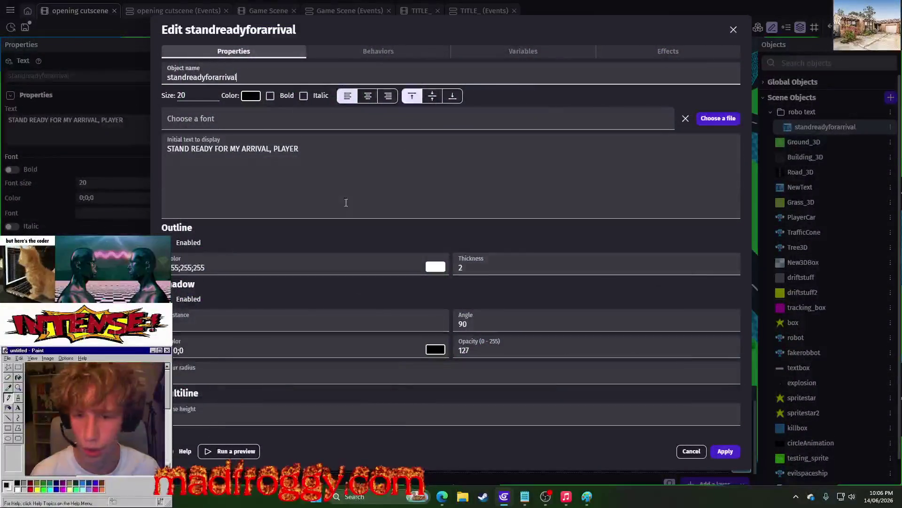
left_click_drag(191, 97, 178, 95)
type("1")
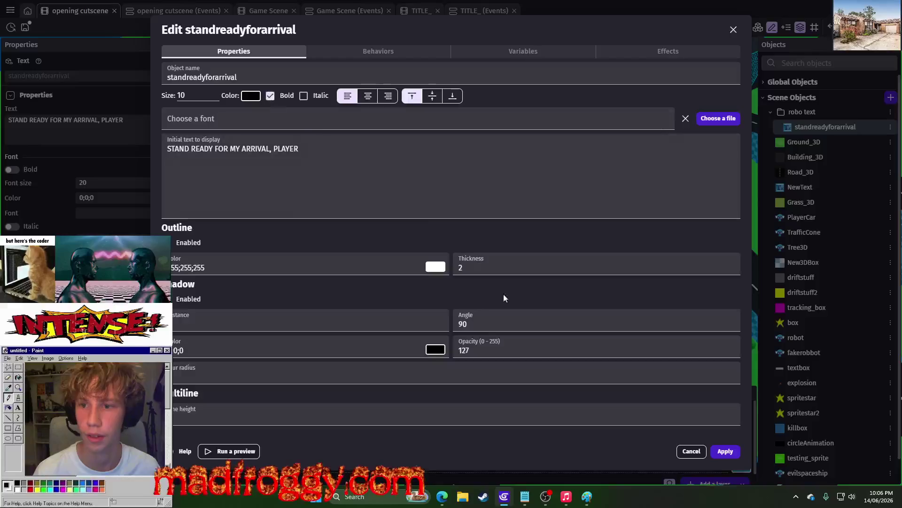
left_click(726, 451)
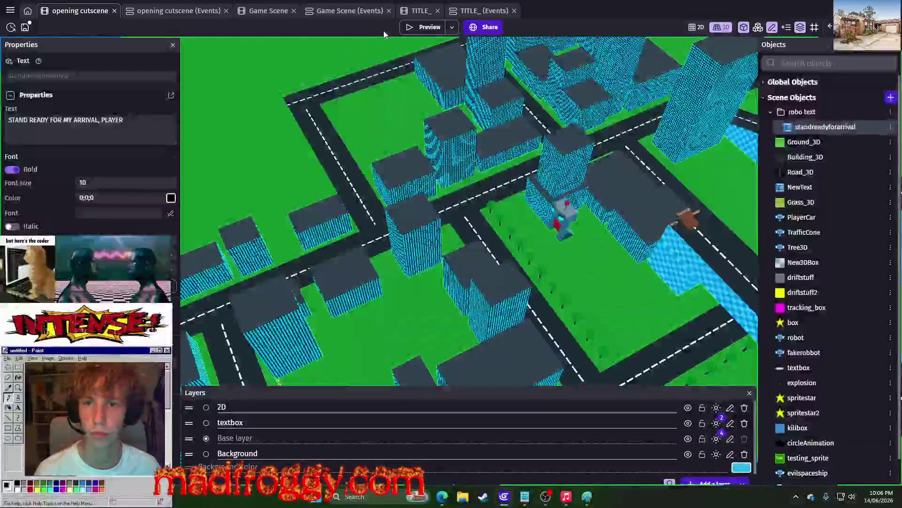
left_click(409, 28)
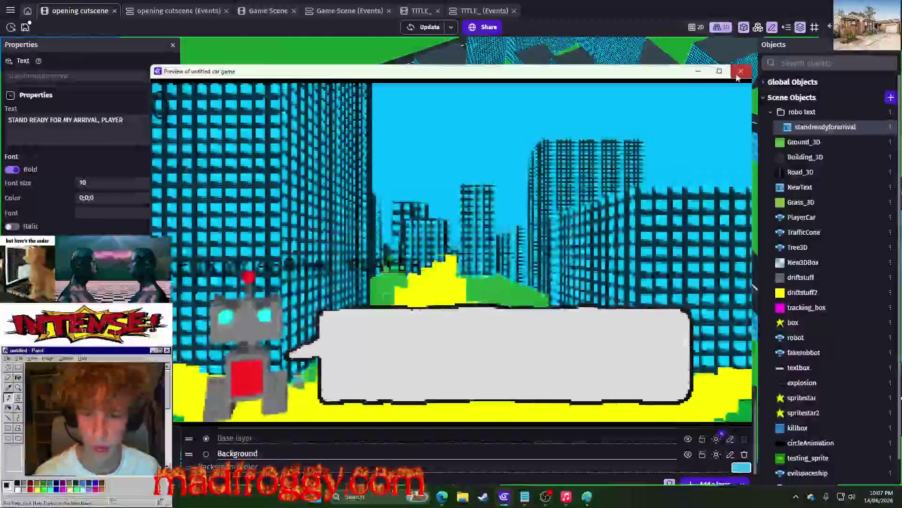
left_click(737, 76)
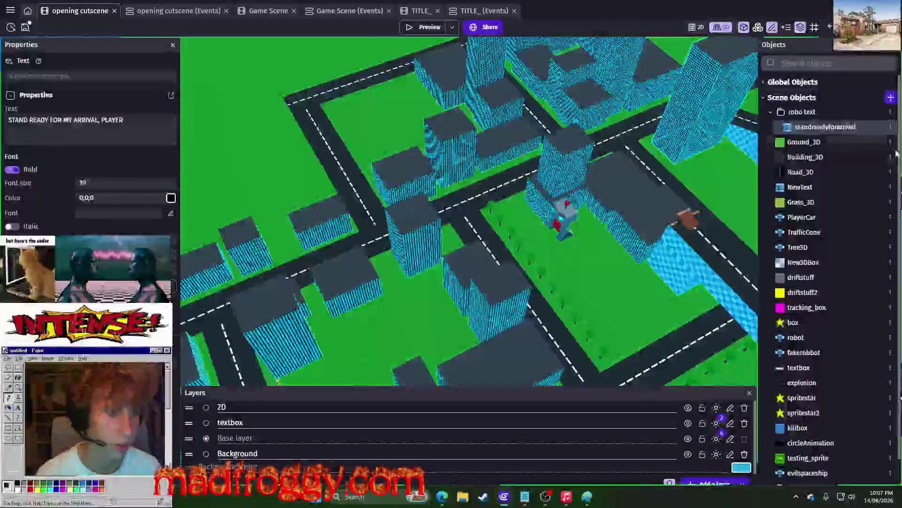
- Break the standreadyforarrival text into 'STAND READY FOR' and 'MY ARRIVAL, PLAYER' lines
left_click(890, 128)
left_click(828, 214)
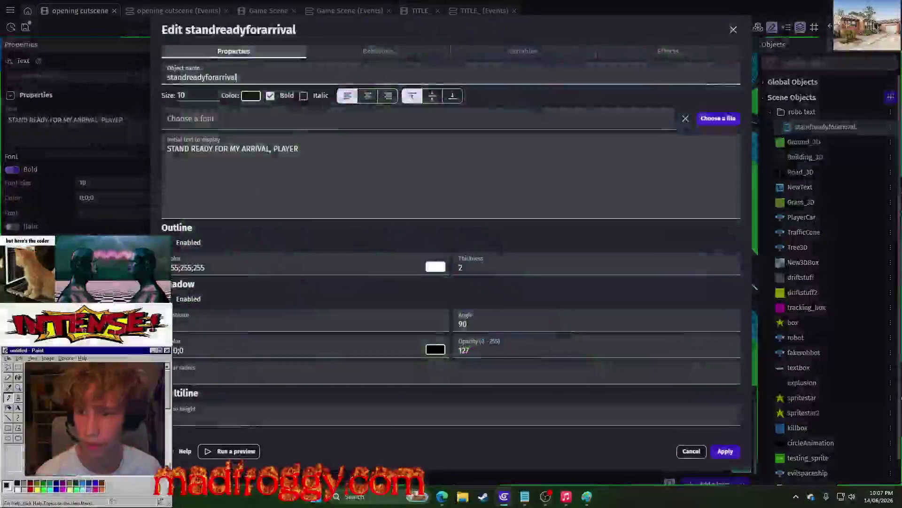
left_click(216, 149)
key("Return")
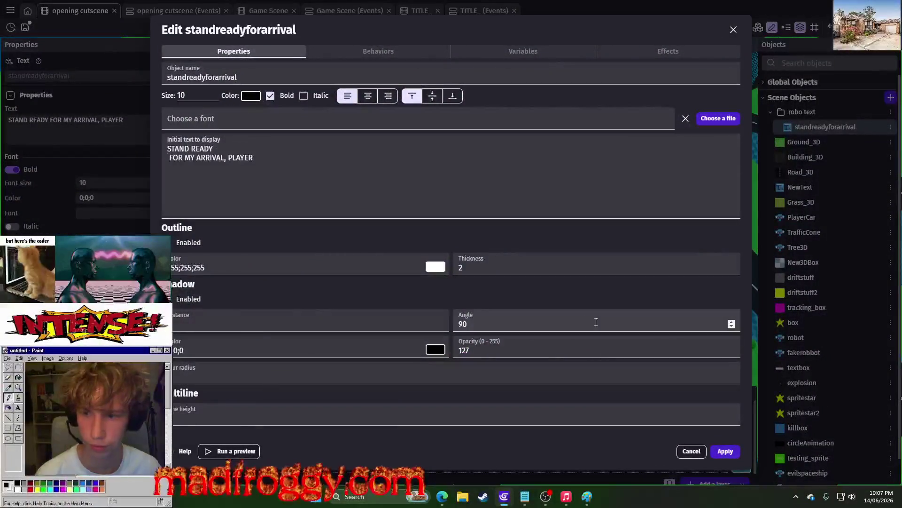
key("BackSpace")
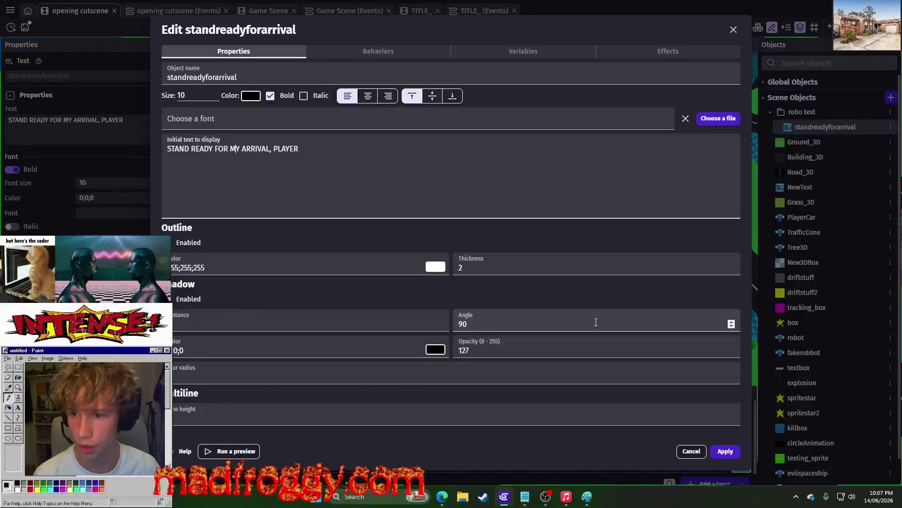
key("Return")
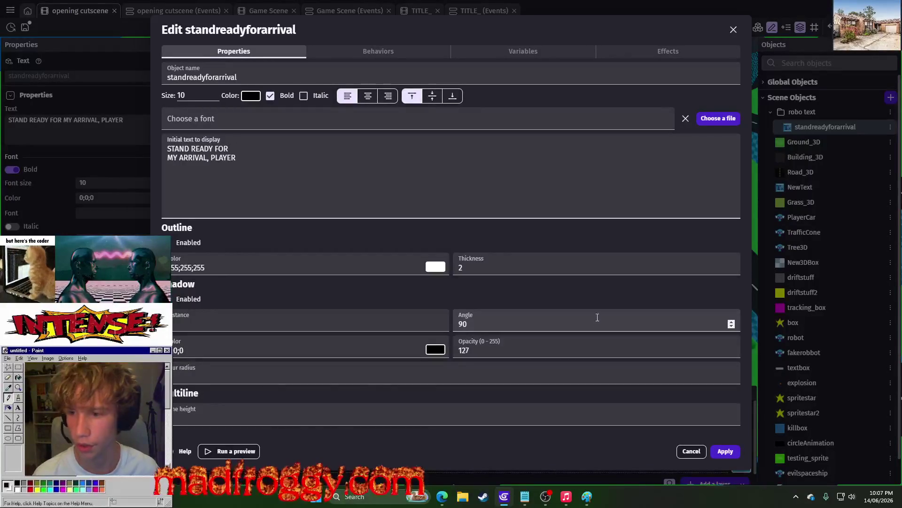
left_click(725, 451)
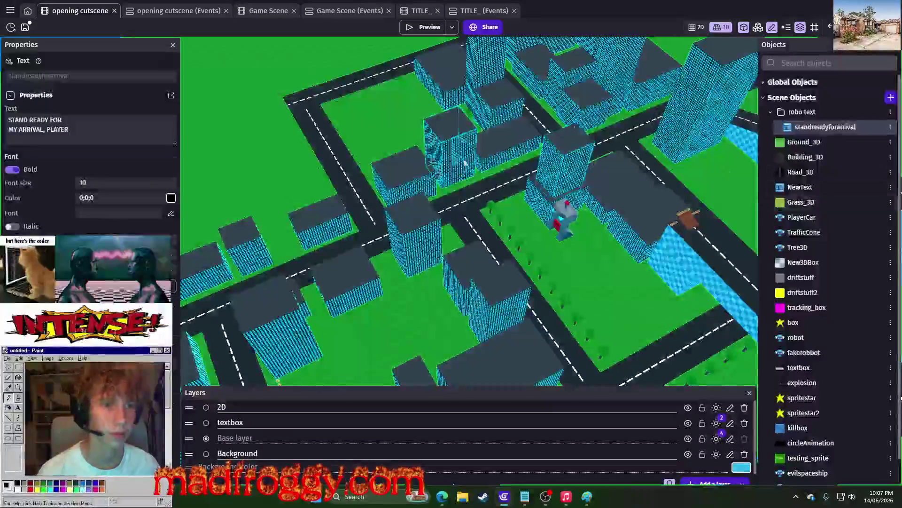
- In the events sheet, set the standreadyforarrival X position to 20 and preview it
left_click(159, 11)
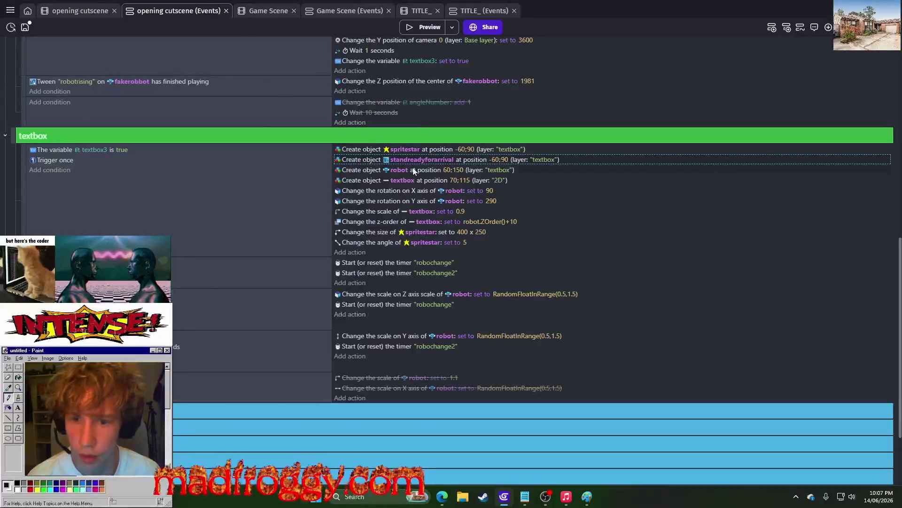
left_click(493, 159)
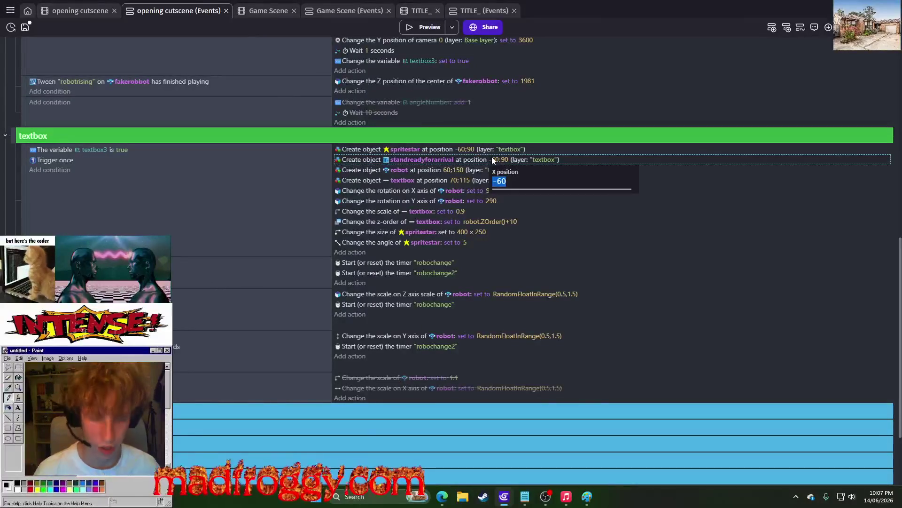
type("20")
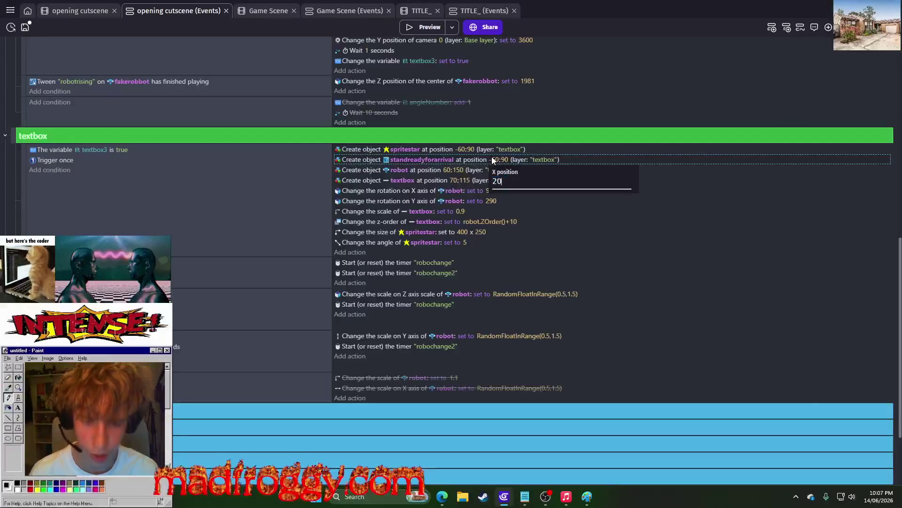
key("Return")
left_click(420, 27)
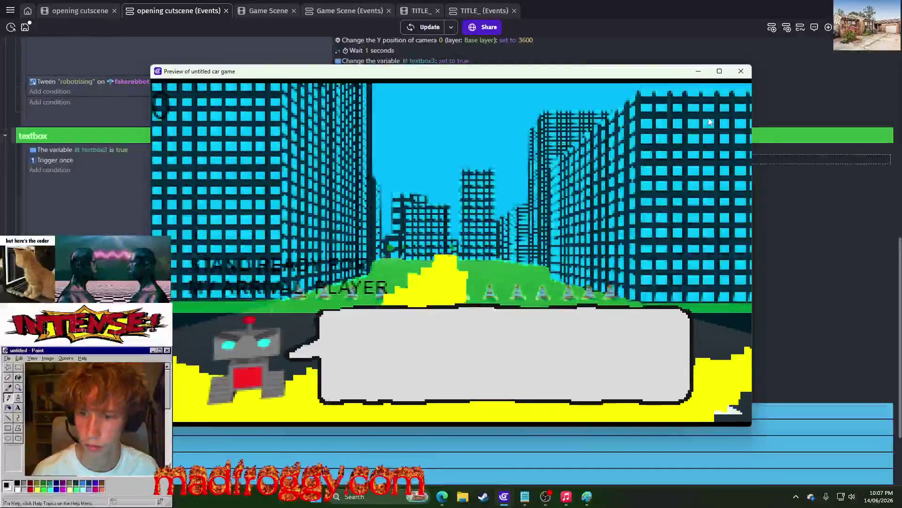
left_click(741, 71)
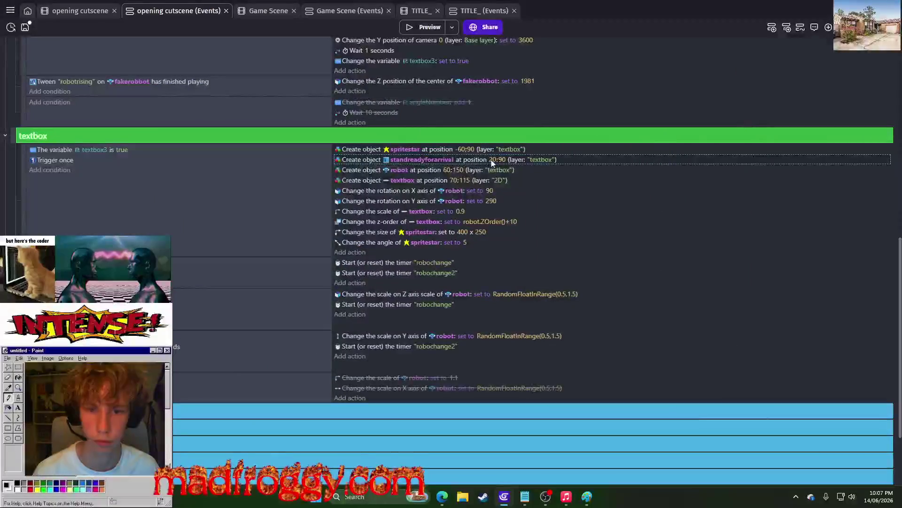
- Try X position 60 for the arrival text and preview the cutscene
left_click(492, 160)
type("60")
key("Return")
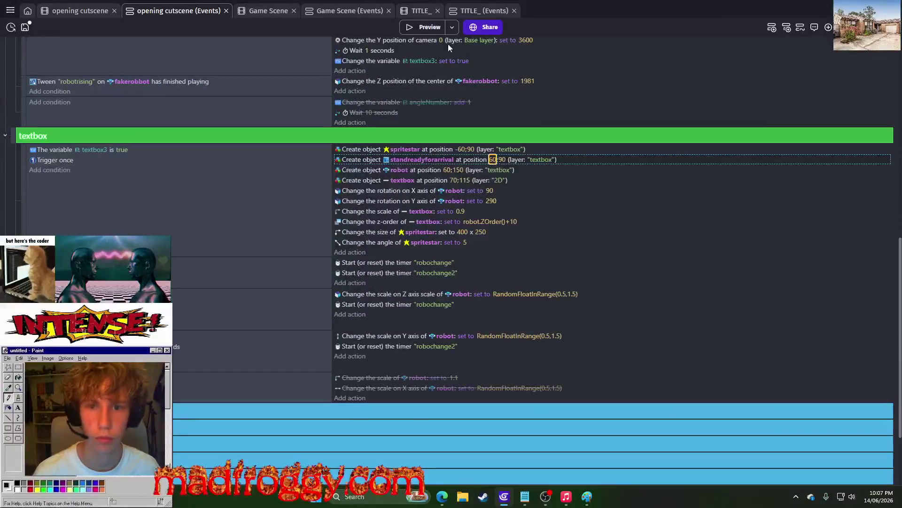
left_click(429, 27)
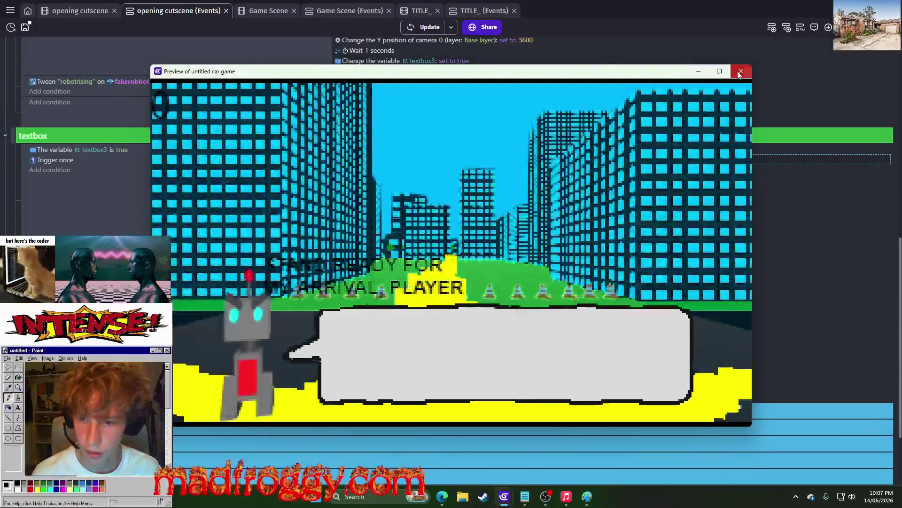
left_click(740, 71)
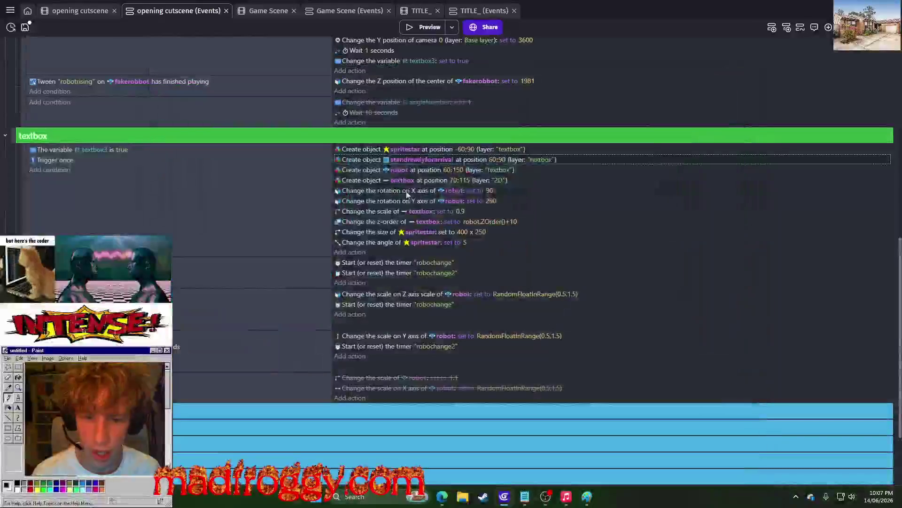
- Settle on X position 100 for the arrival text and preview the cutscene
left_click(497, 160)
type("100")
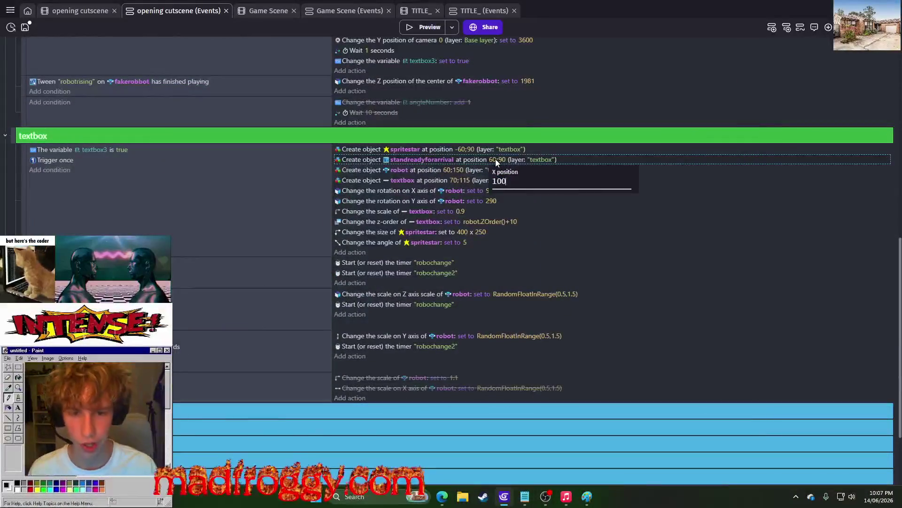
key("Return")
left_click(430, 24)
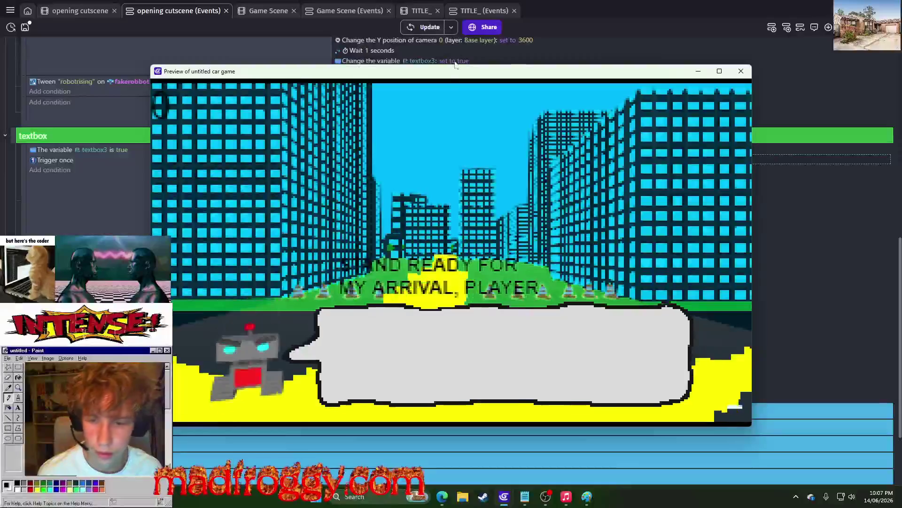
left_click(741, 71)
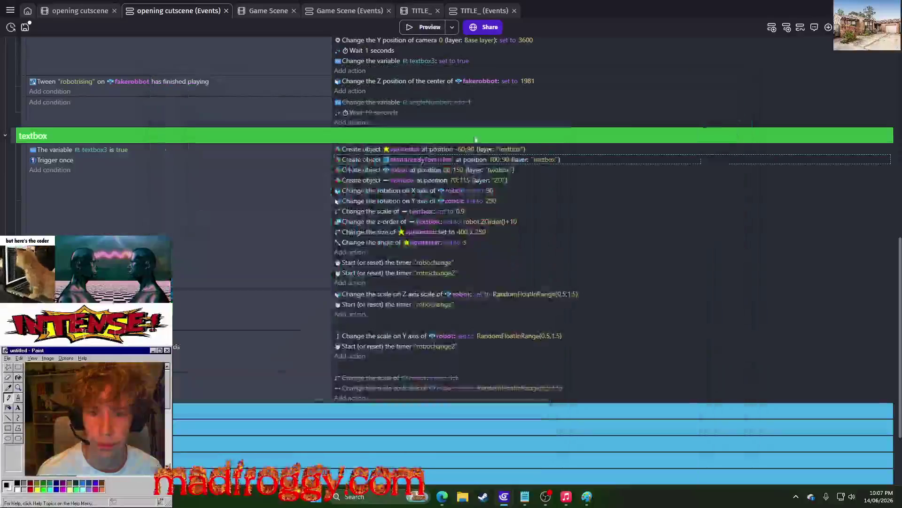
- Lower the arrival text to Y position 140 and preview it
left_click(507, 160)
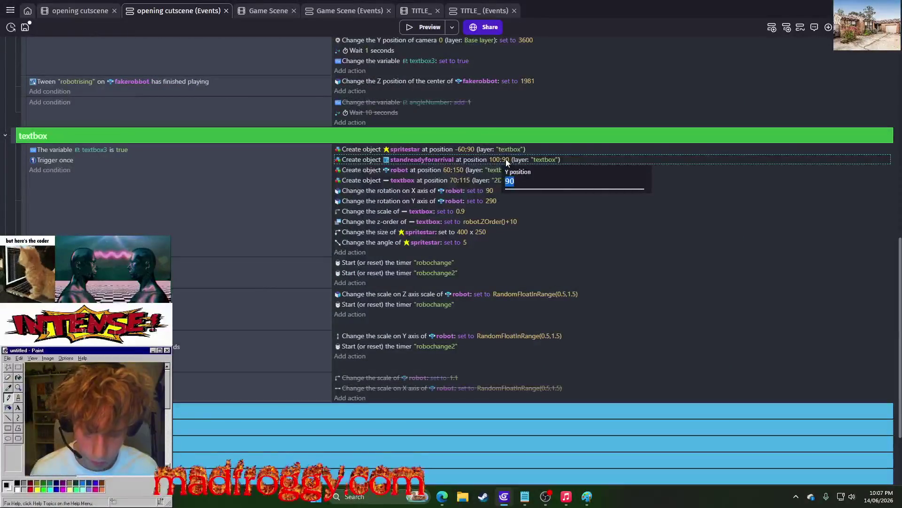
type("40")
key("Return")
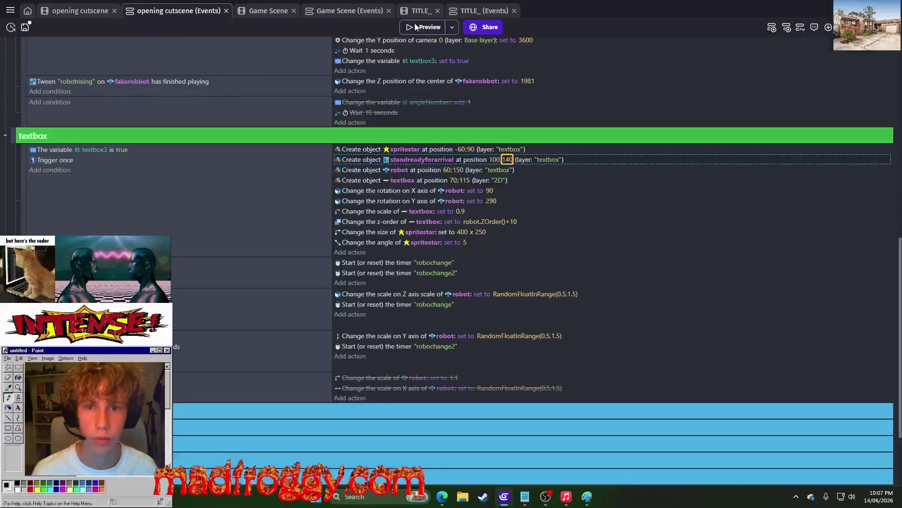
left_click(415, 26)
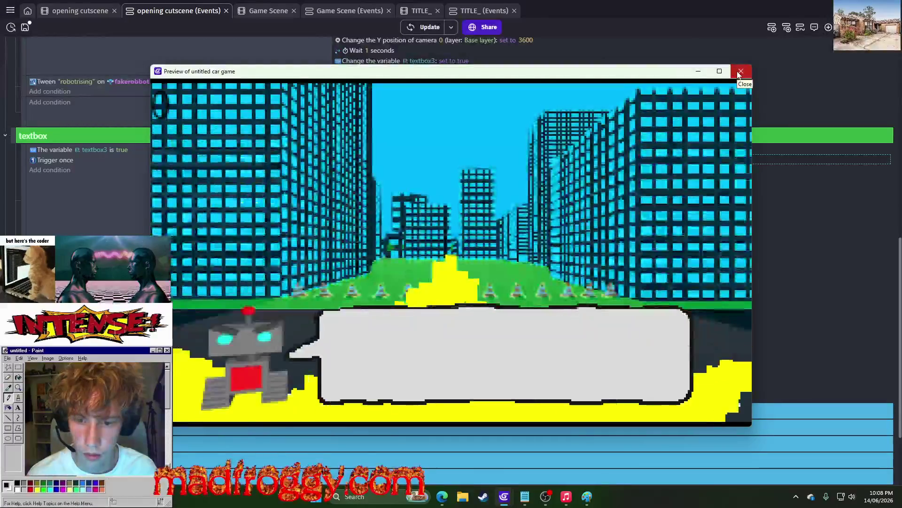
left_click(740, 72)
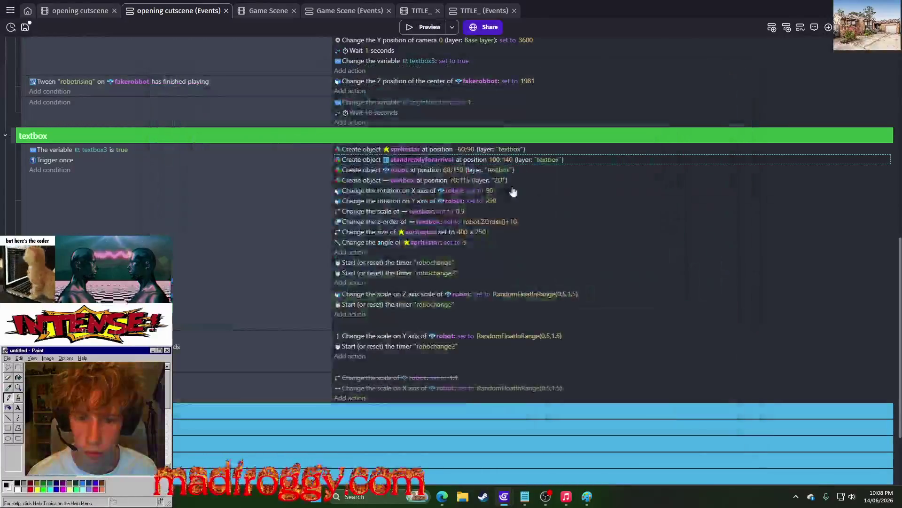
- Change the arrival text's Y position to 100 and preview the cutscene
left_click(509, 160)
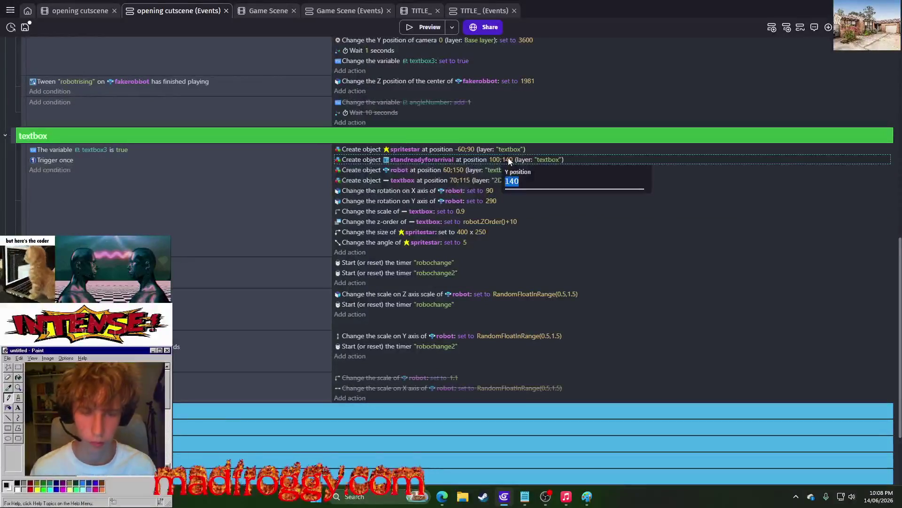
key("Return")
left_click(425, 27)
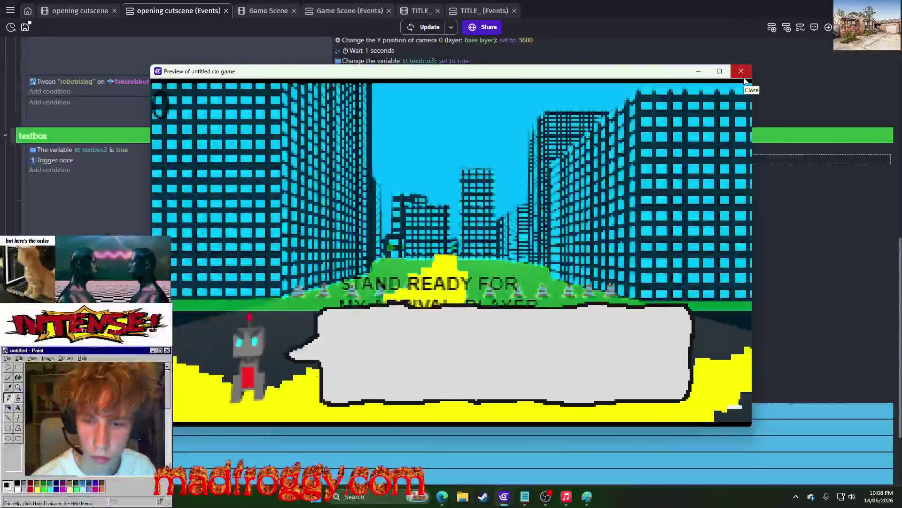
left_click(742, 71)
left_click(427, 27)
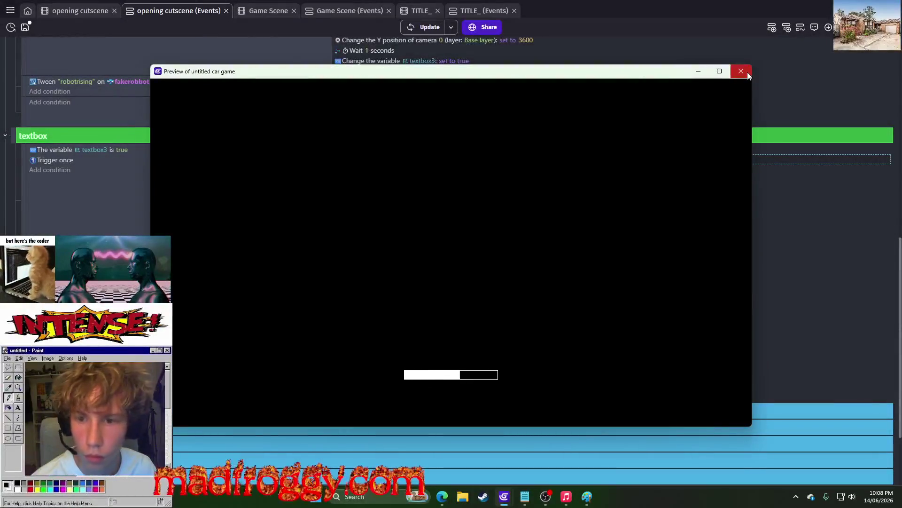
left_click(746, 72)
- Move the standreadyforarrival action below the textbox creation and preview
left_click_drag(359, 160, 362, 187)
left_click(434, 28)
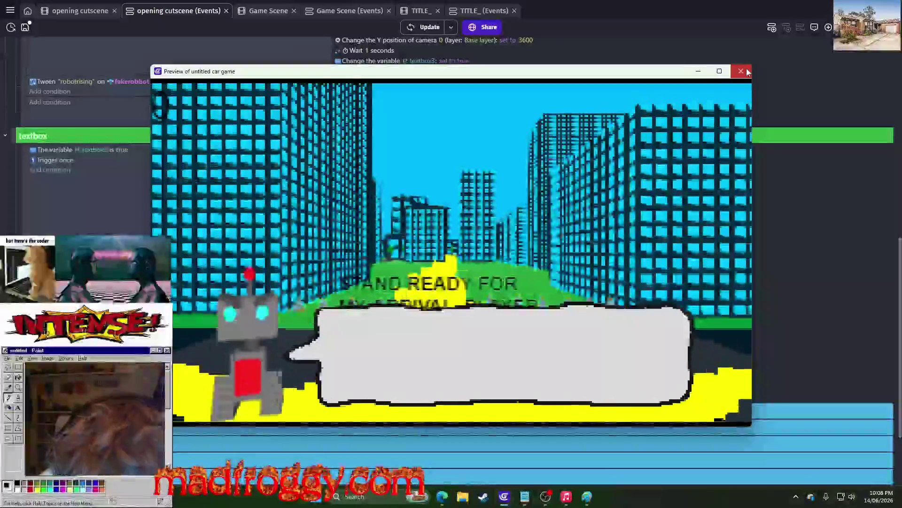
left_click(741, 71)
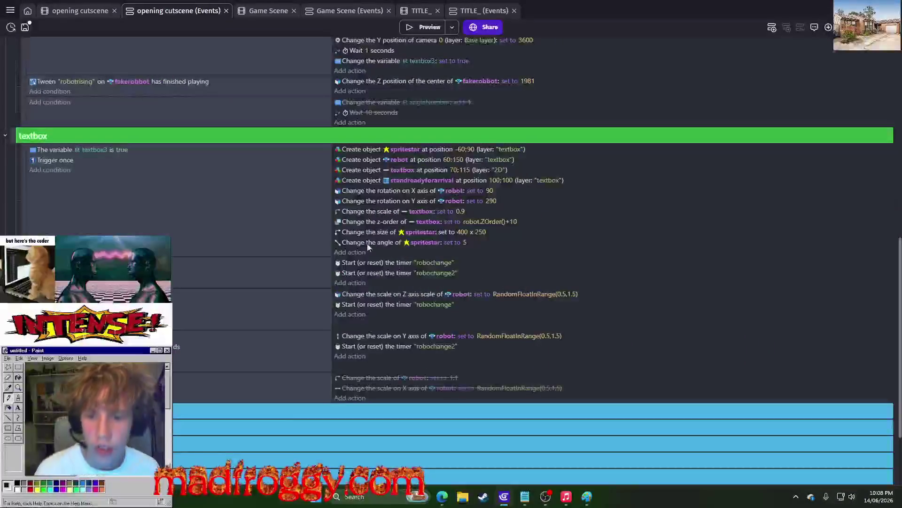
- Move the textbox z-order action down among the disabled actions and preview the result
right_click(384, 224)
right_click(384, 223)
left_click(394, 251)
left_click(394, 225)
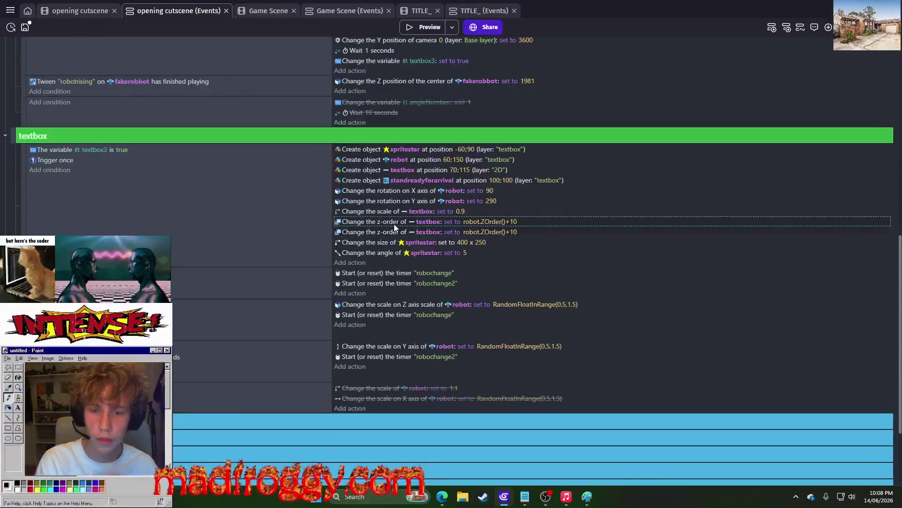
left_click(394, 227)
key("Delete")
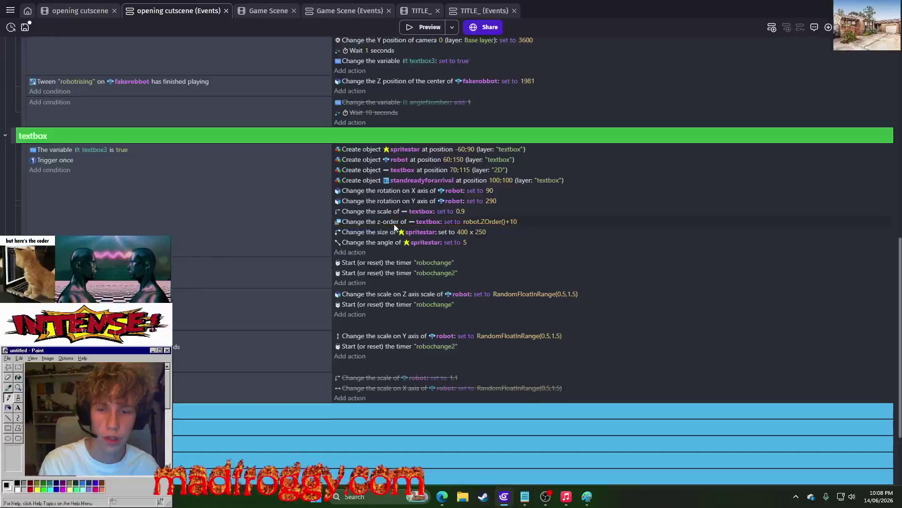
mouse_move(394, 224)
left_mouse_down()
mouse_move(387, 377)
mouse_move(402, 304)
left_mouse_up()
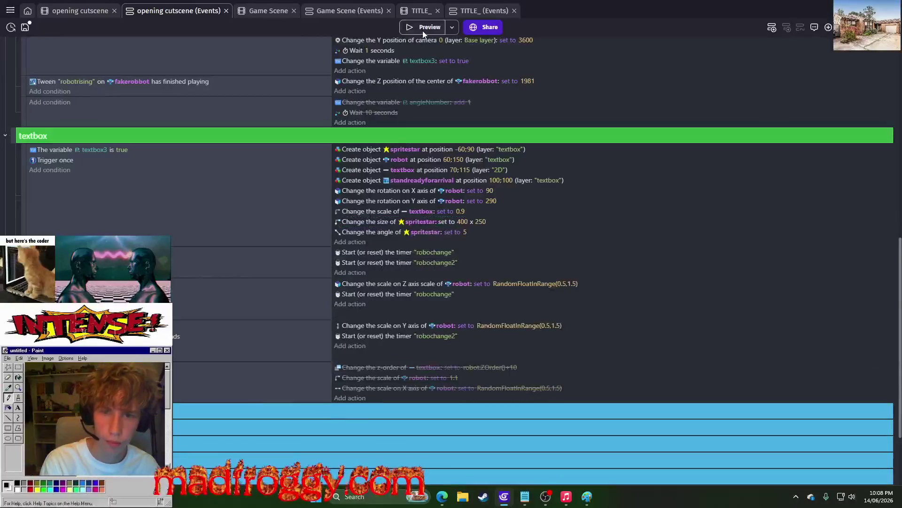
left_click(423, 29)
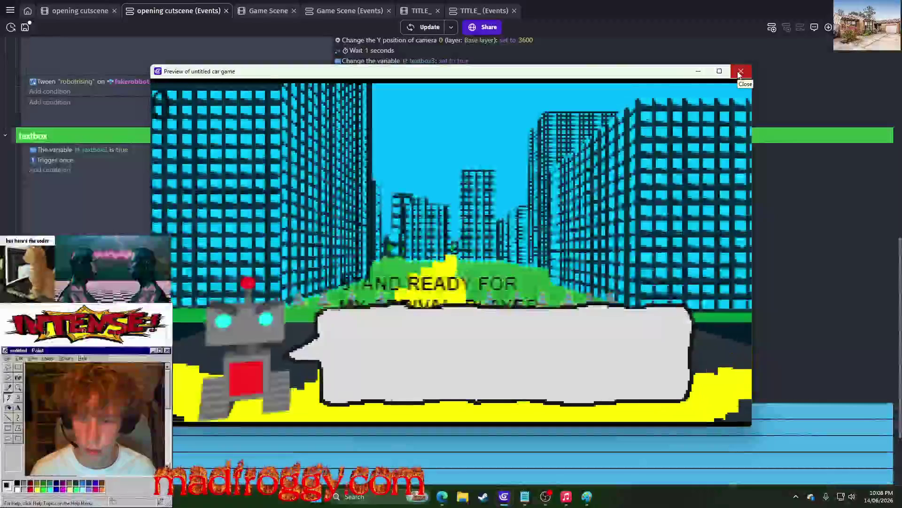
left_click(740, 72)
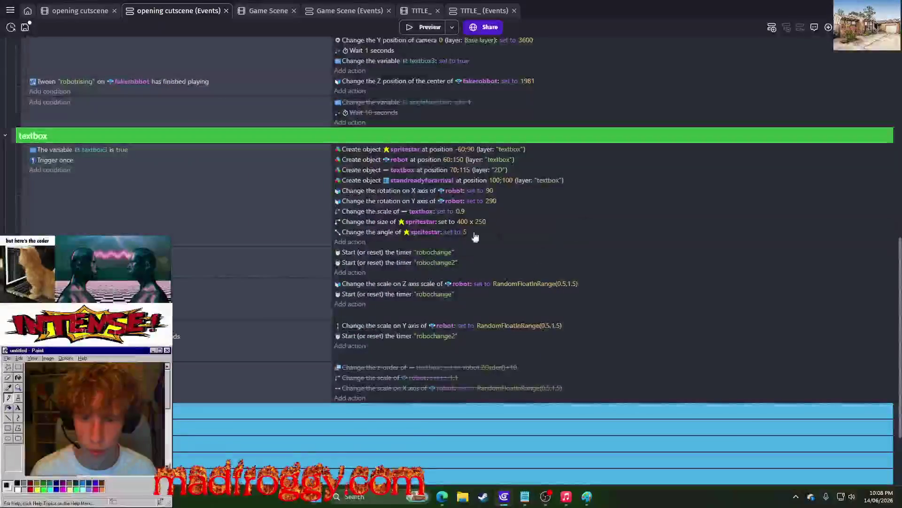
left_click(366, 179)
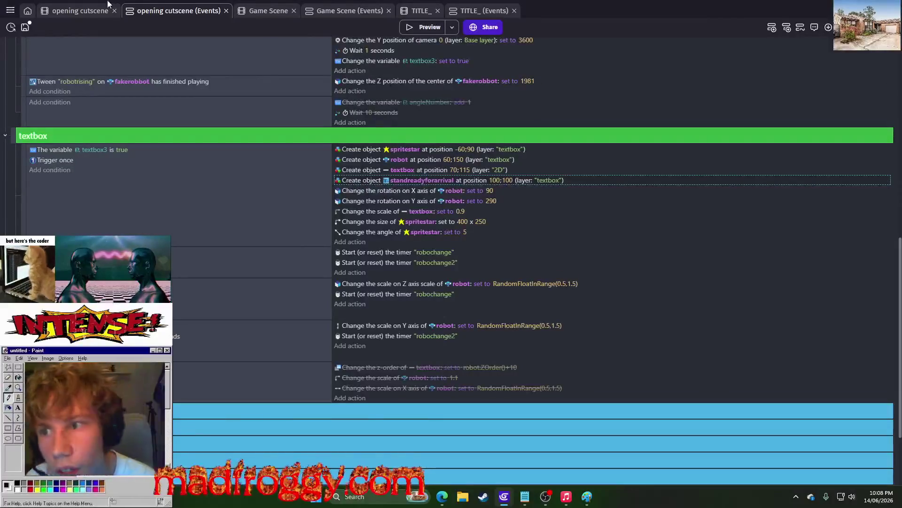
- Check the scene's layers, put the standreadyforarrival creation on the 2D layer, and preview
left_click(95, 12)
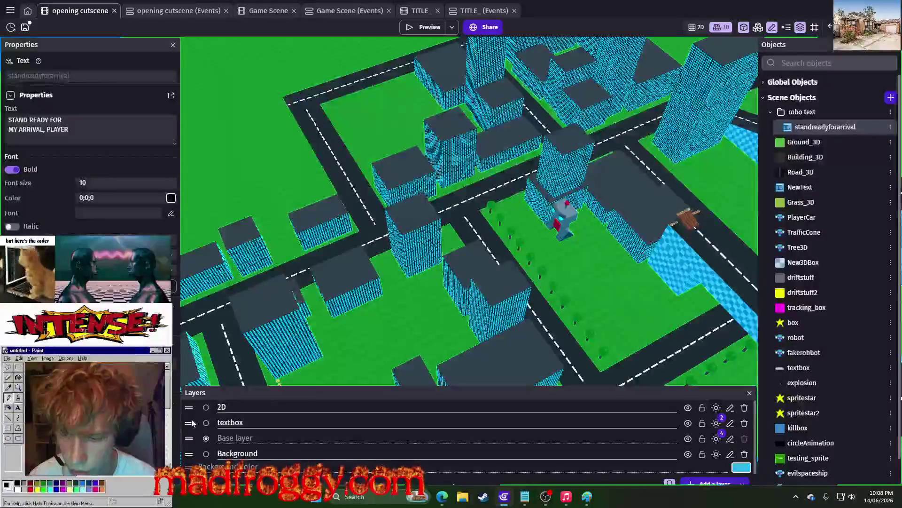
left_click(178, 11)
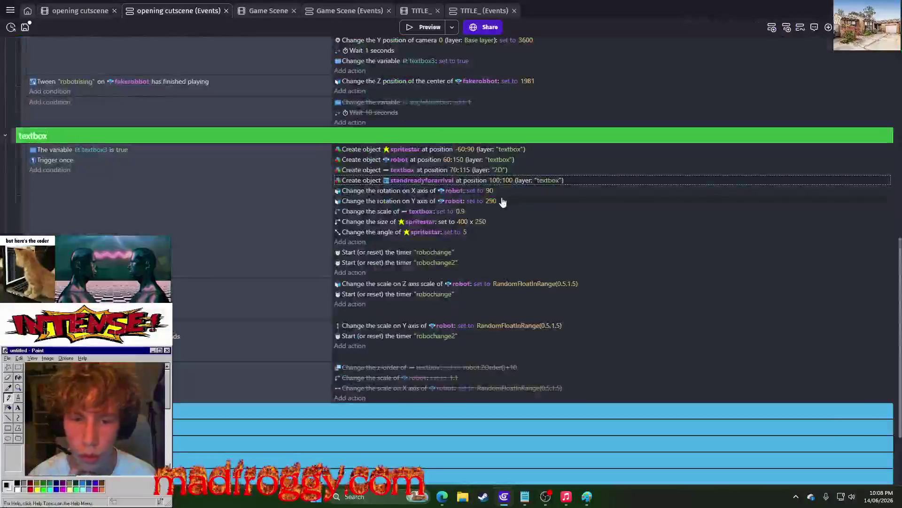
left_click(547, 181)
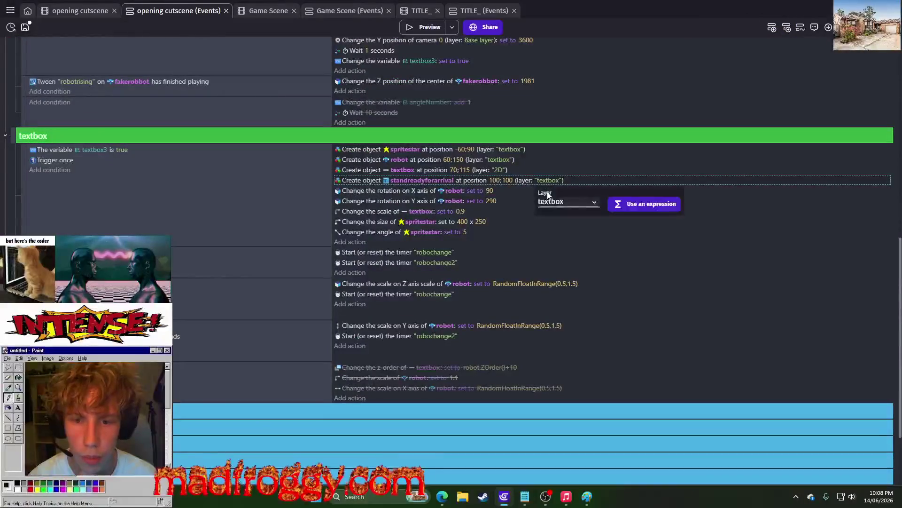
left_click(566, 202)
left_click(567, 238)
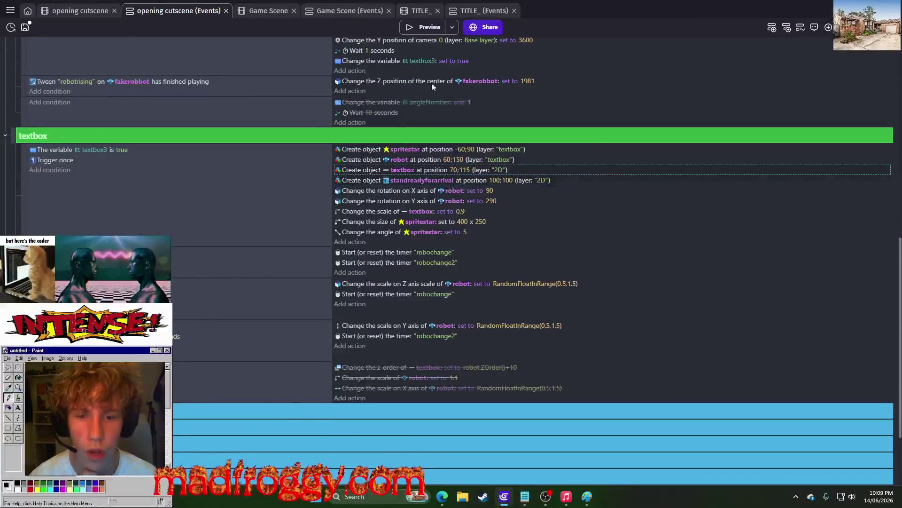
left_click(430, 28)
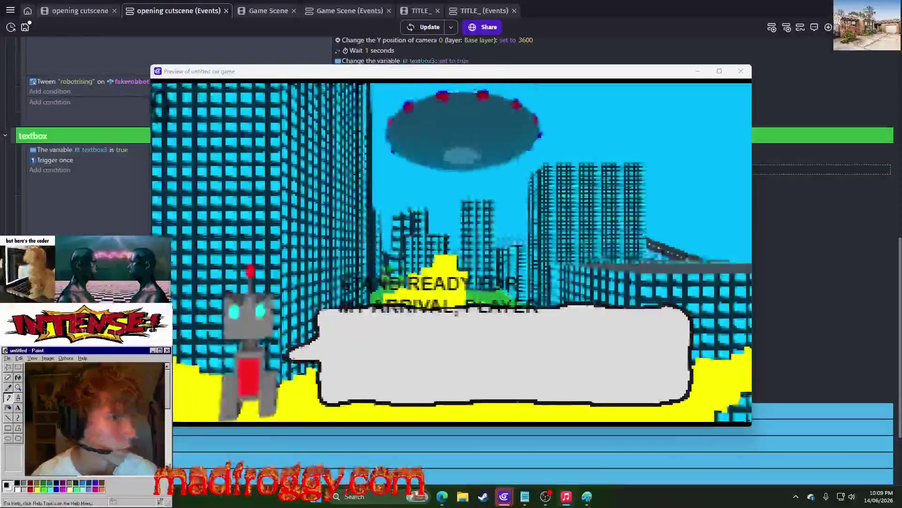
- Switch from the running cutscene preview to the Twitch stream page in Edge
key("alt+Tab")
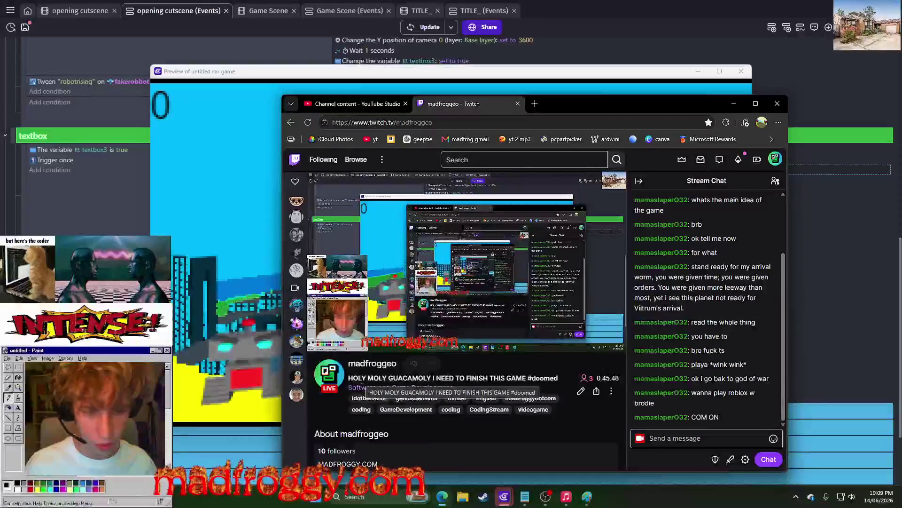
left_click_drag(350, 377, 369, 378)
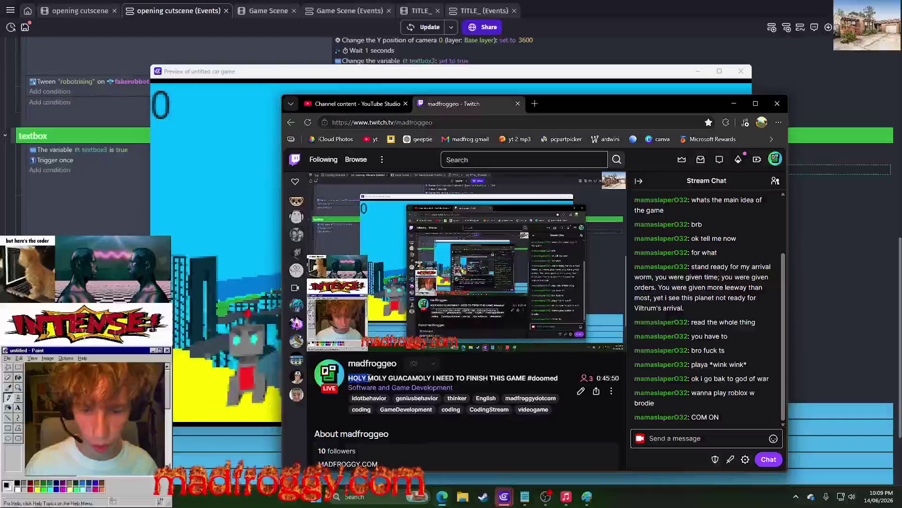
left_click_drag(520, 382, 531, 379)
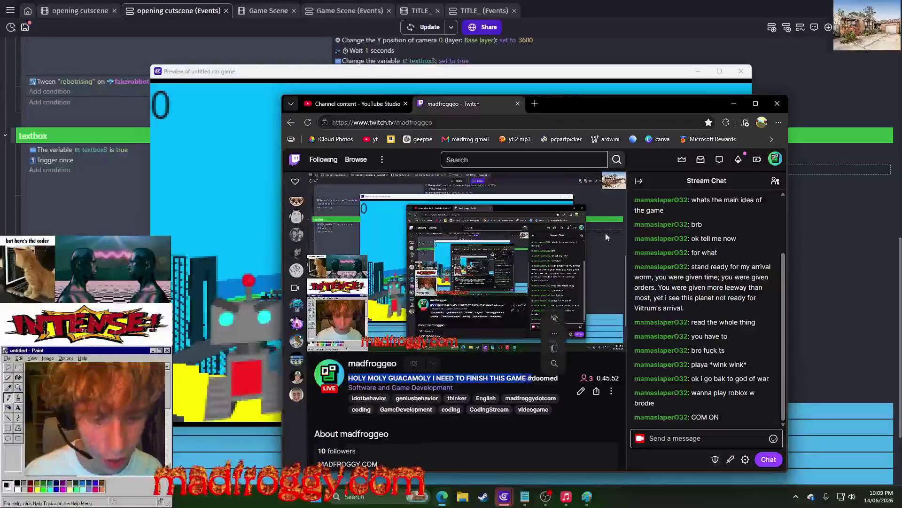
mouse_move(697, 107)
left_mouse_down()
mouse_move(901, 188)
mouse_move(795, 166)
mouse_move(901, 188)
left_mouse_up()
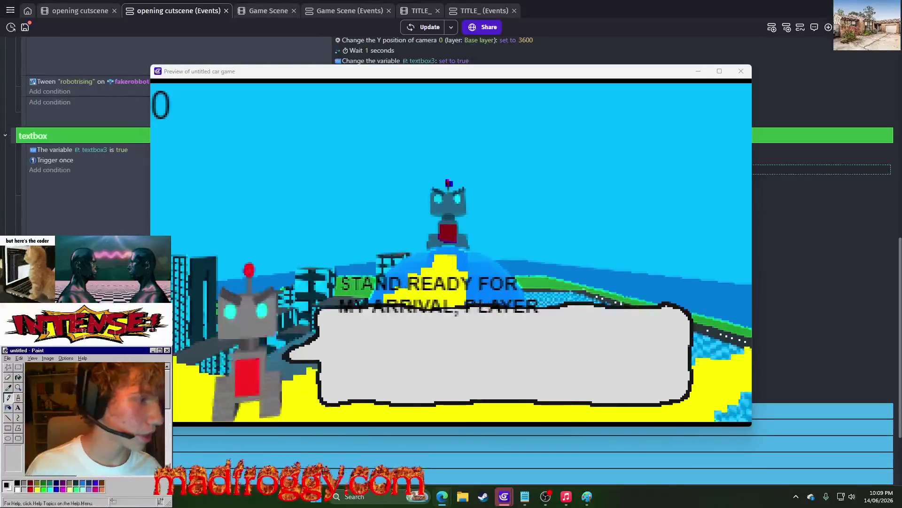
mouse_move(901, 188)
left_mouse_down()
mouse_move(525, 145)
mouse_move(529, 87)
left_mouse_up()
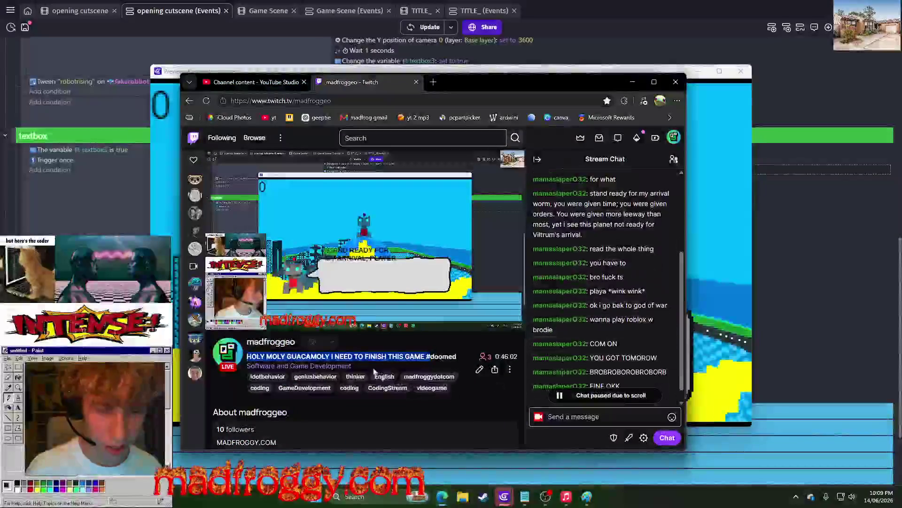
key("super+shift+Right")
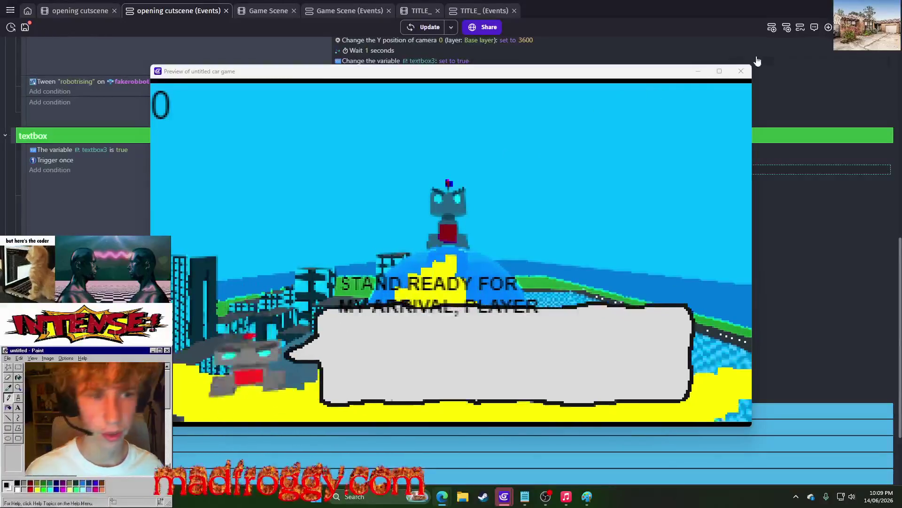
left_click(741, 71)
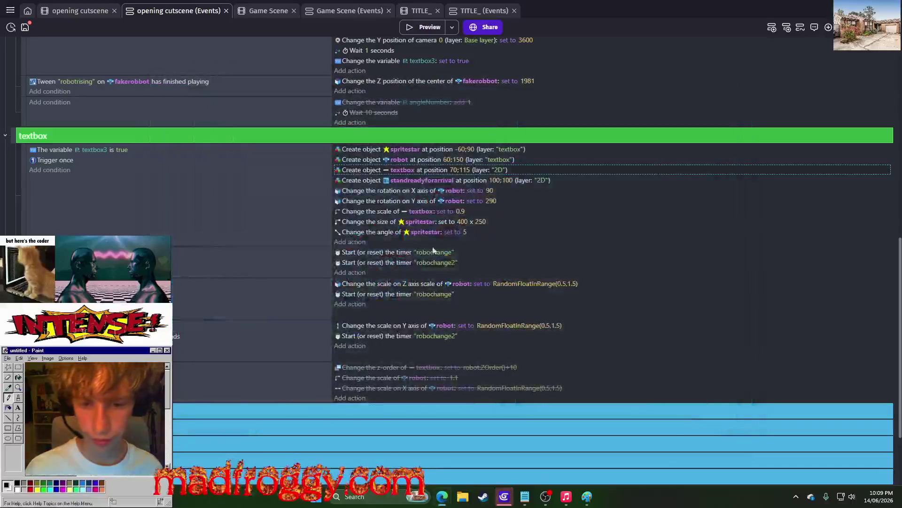
- Keep the textbox at Y 115, set the arrival text's Y to 120, and preview
left_click(465, 170)
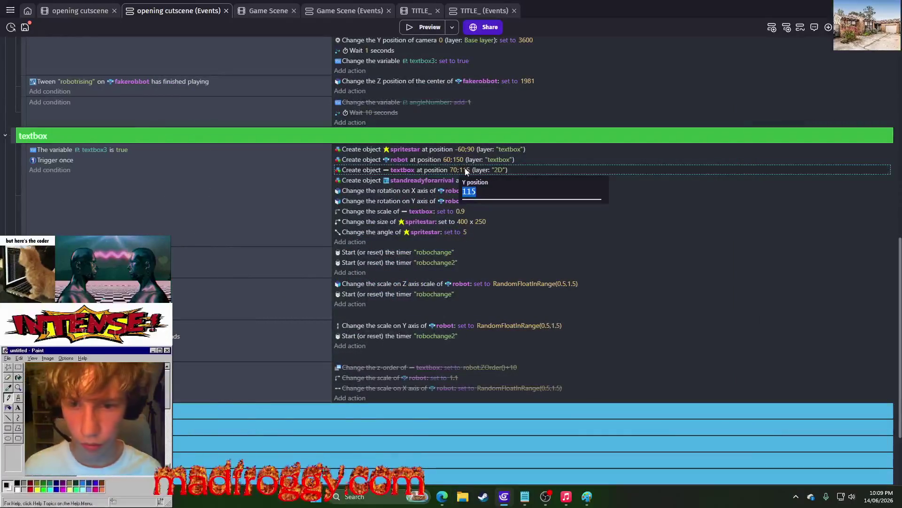
left_click(465, 185)
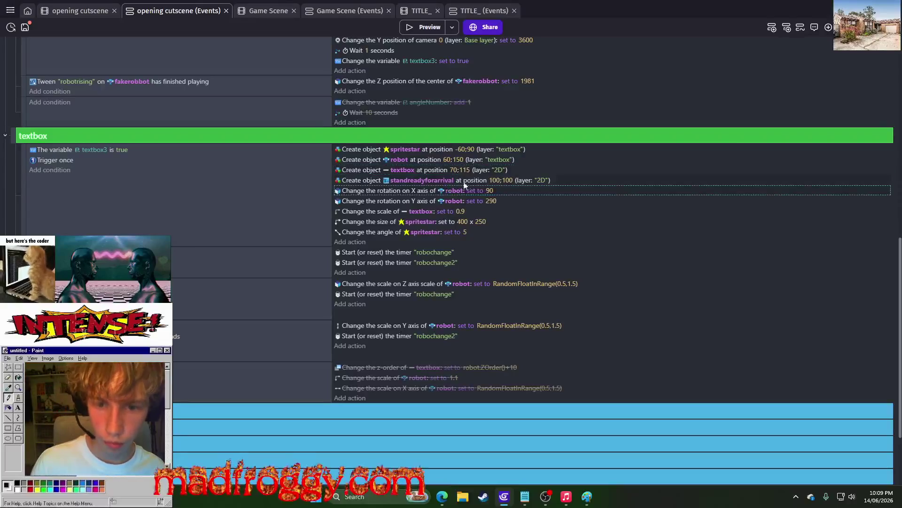
left_click(506, 180)
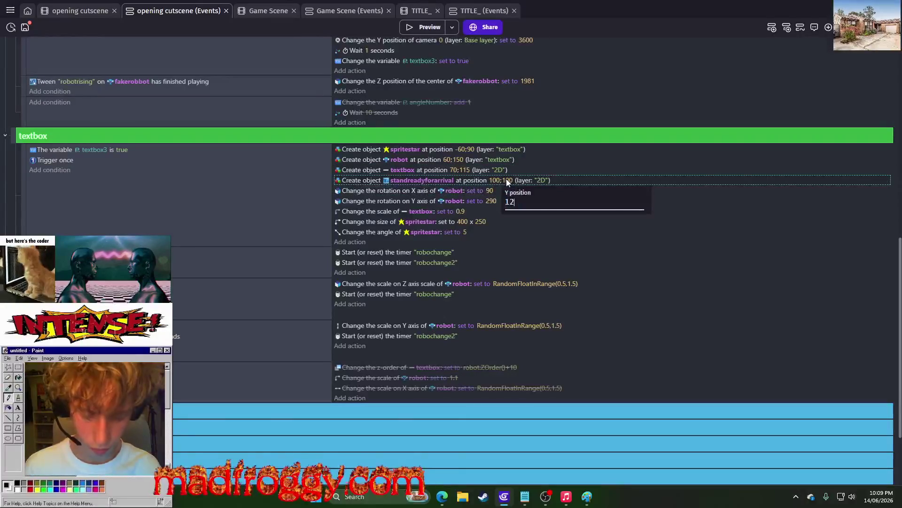
type("0")
key("Return")
left_click(424, 27)
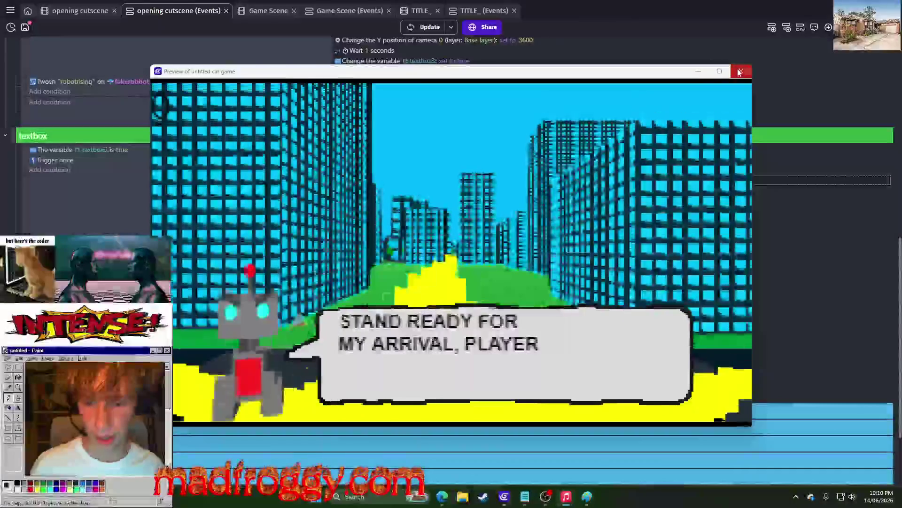
left_click(741, 71)
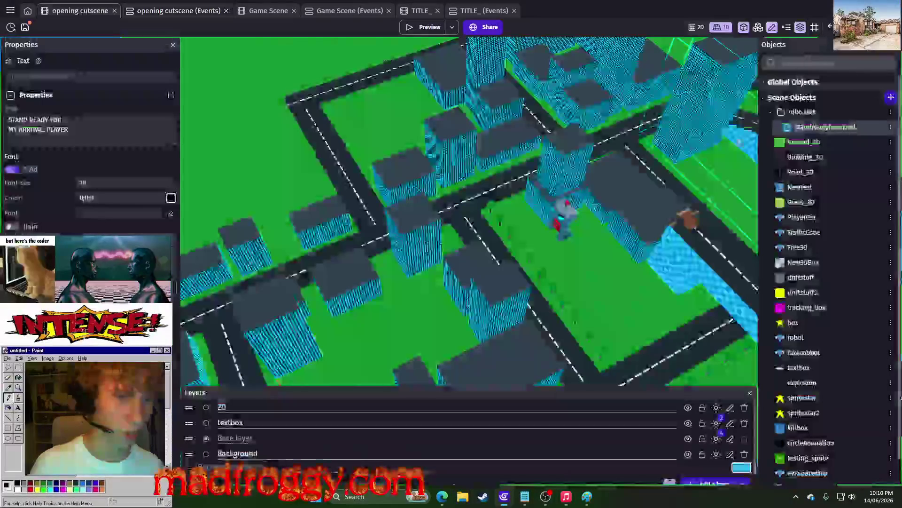
- Set the standreadyforarrival text's font size to 20 and run a game preview
left_click(80, 11)
left_click(890, 127)
left_click(799, 139)
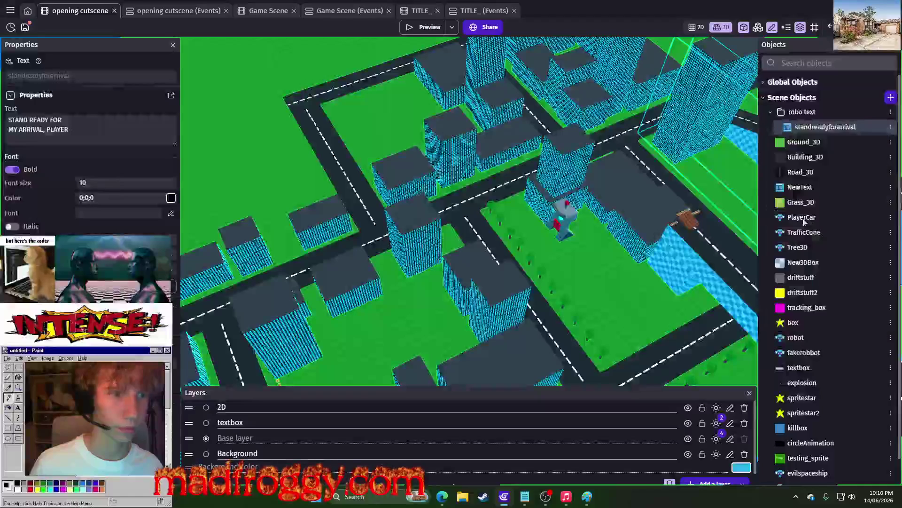
left_click(184, 96)
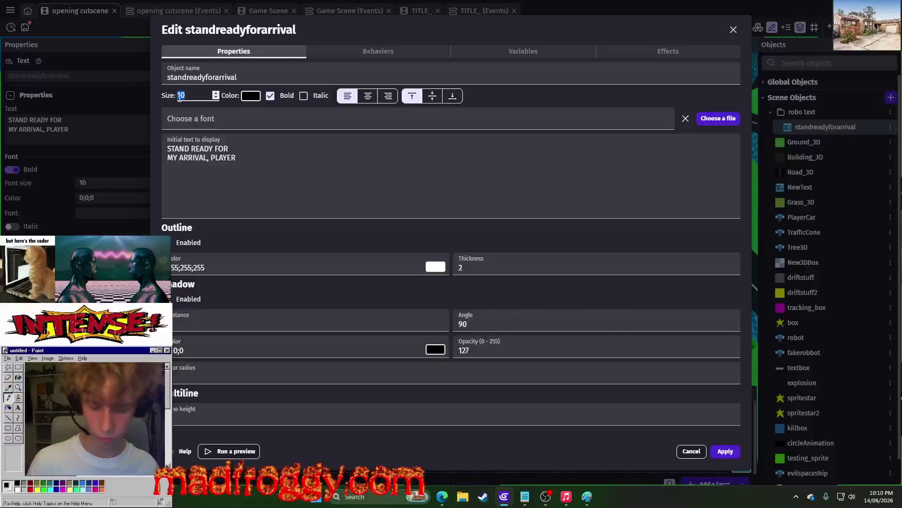
type("0")
left_click(726, 451)
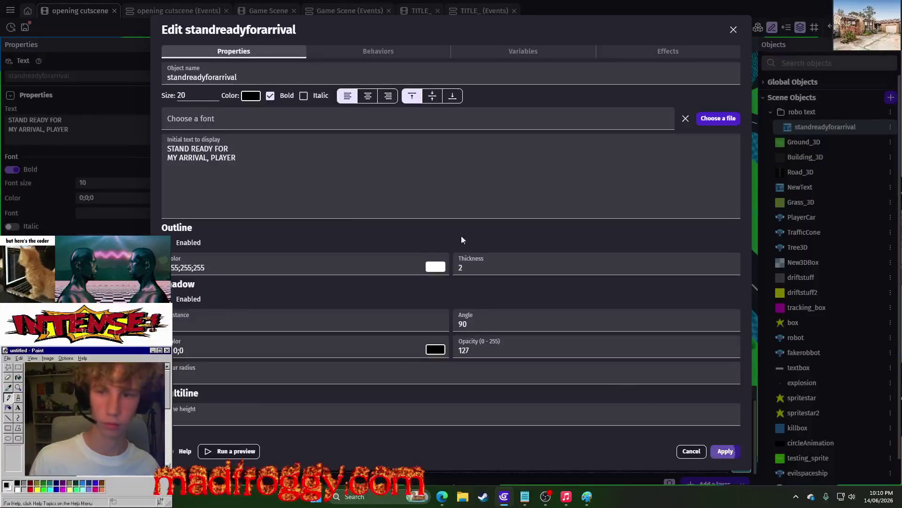
left_click(407, 29)
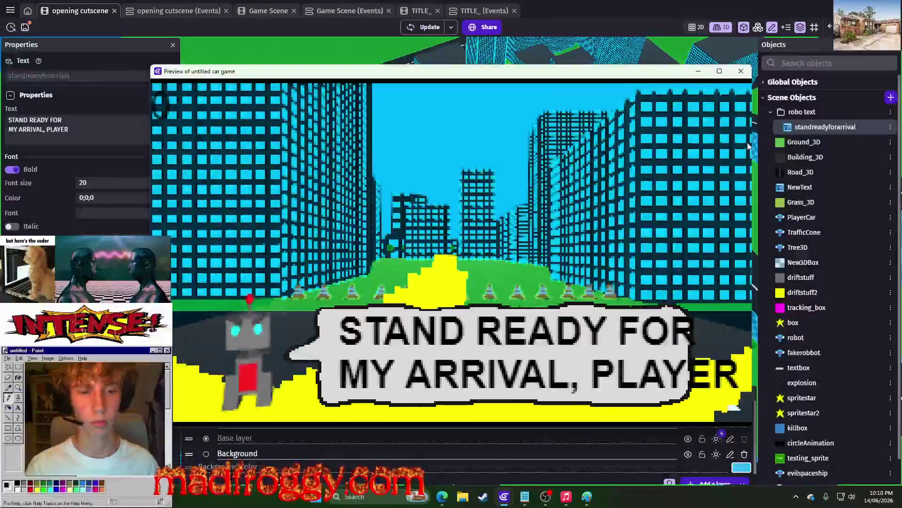
- Reduce the standreadyforarrival font size to 16 and check the fit in a preview
left_click(742, 71)
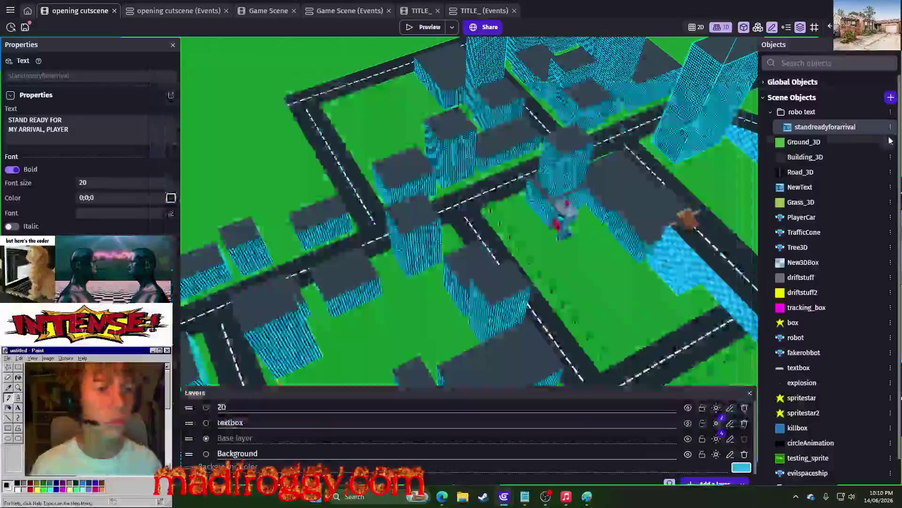
left_click(890, 126)
left_click(799, 212)
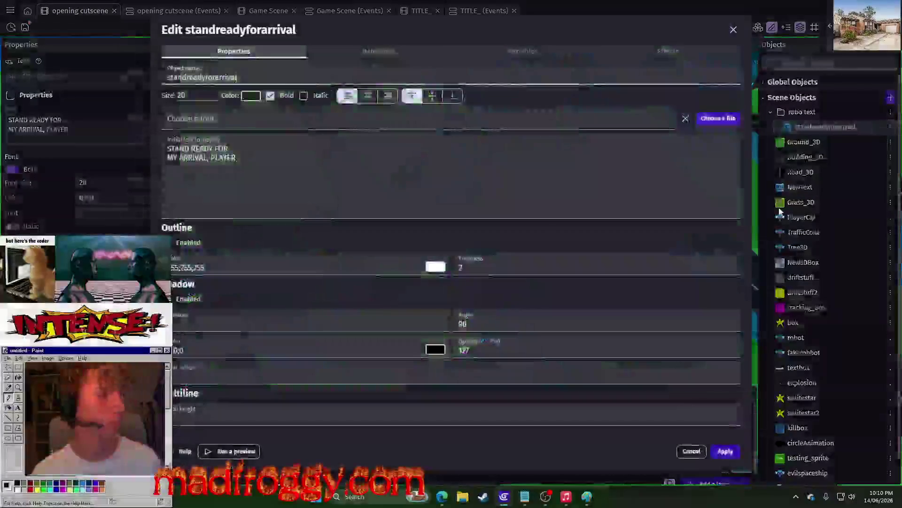
left_click(183, 94)
type("16")
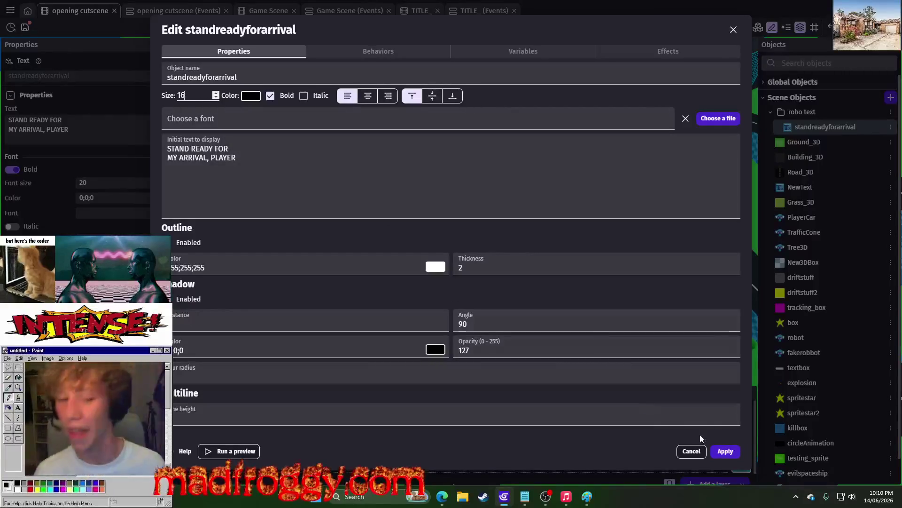
left_click(723, 452)
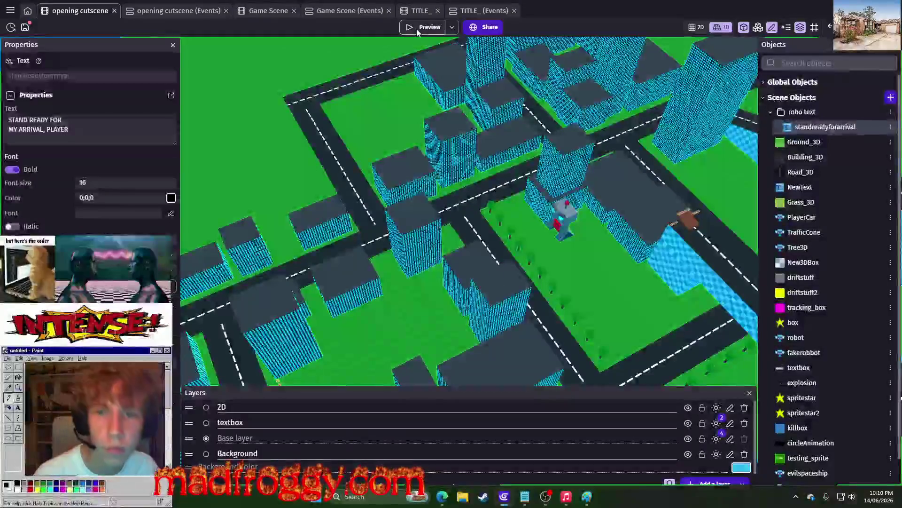
left_click(417, 29)
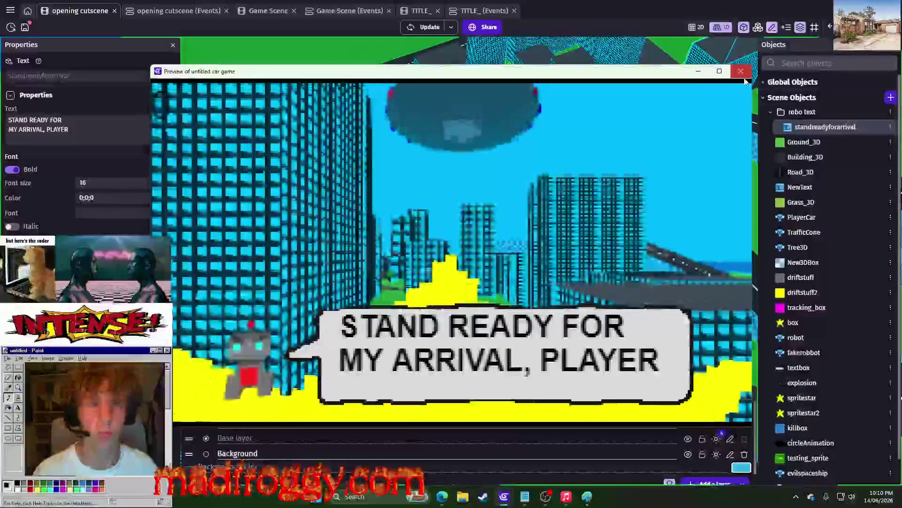
left_click(743, 75)
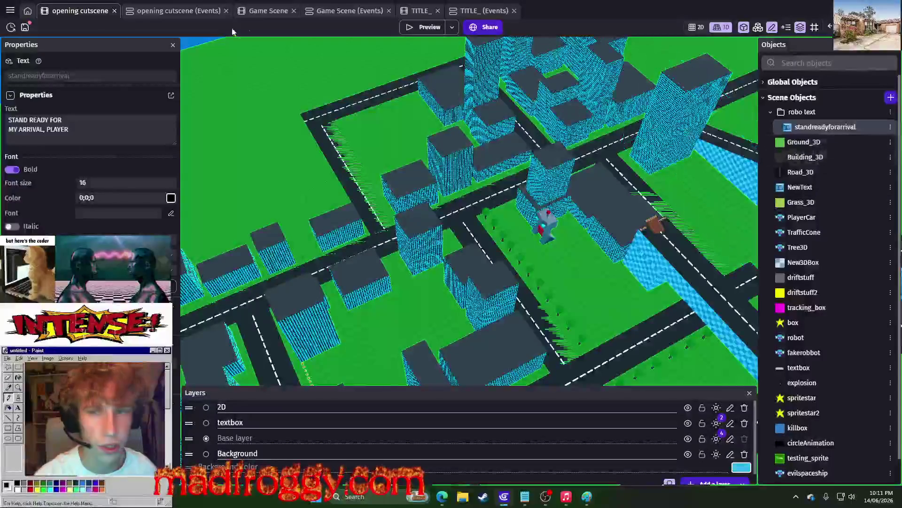
- Go back from the Events sheet to the opening cutscene scene and start adding a new object
left_click(193, 14)
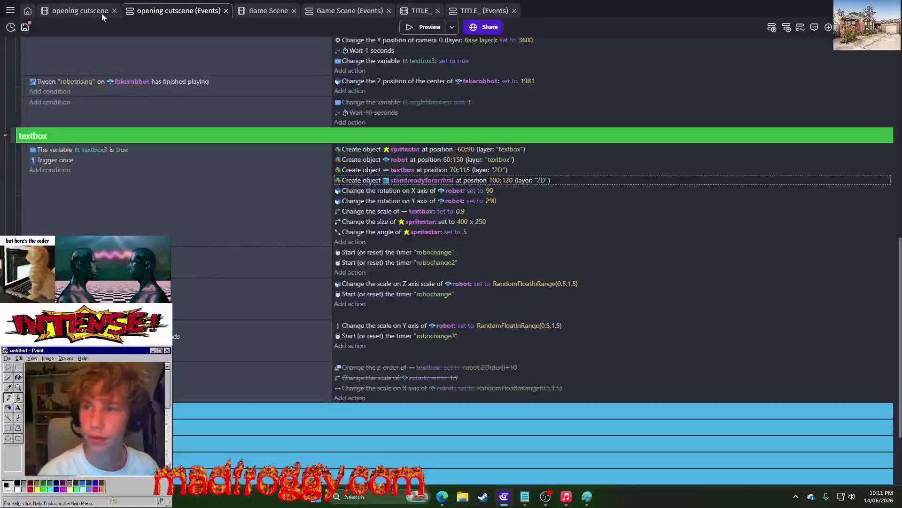
left_click(80, 10)
left_click(825, 127)
left_click(890, 97)
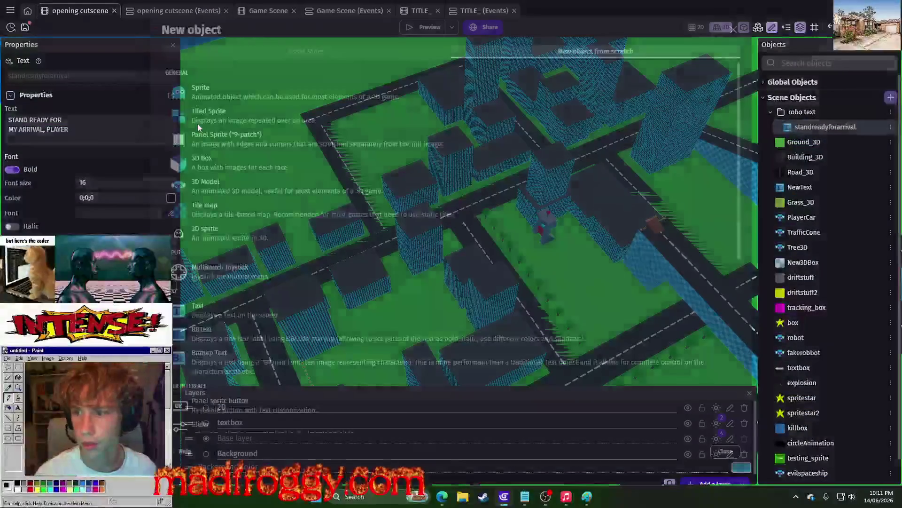
- Create a NewSprite object and draw a black right-pointing triangle outline on its 64x64 Piskel canvas
left_click(279, 90)
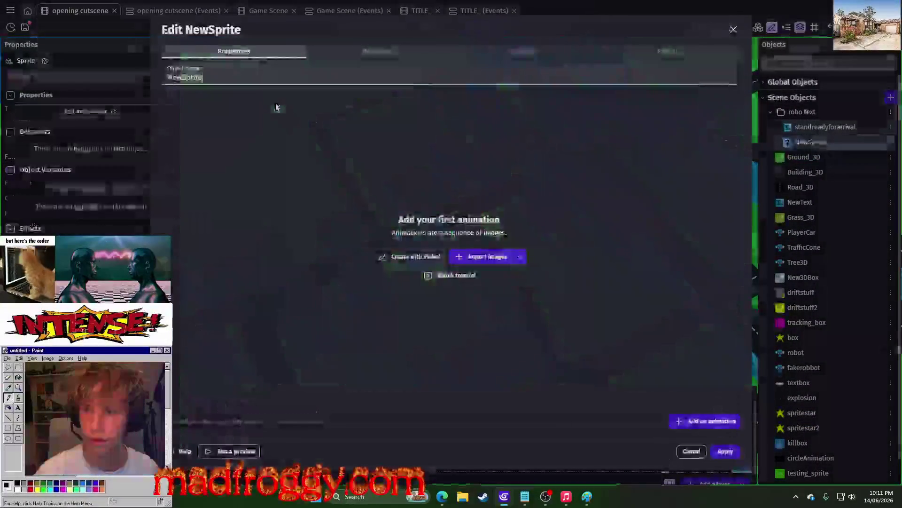
left_click(413, 259)
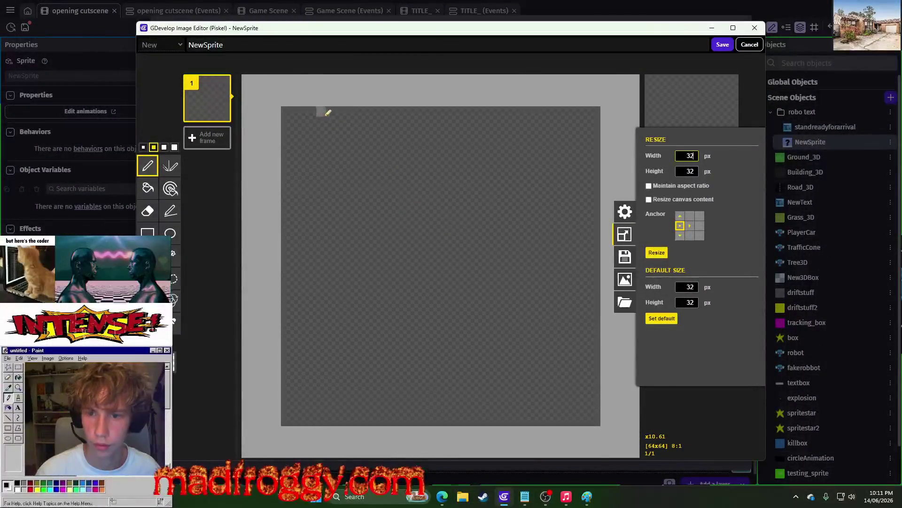
mouse_move(416, 134)
left_mouse_down()
mouse_move(423, 402)
mouse_move(582, 287)
left_mouse_up()
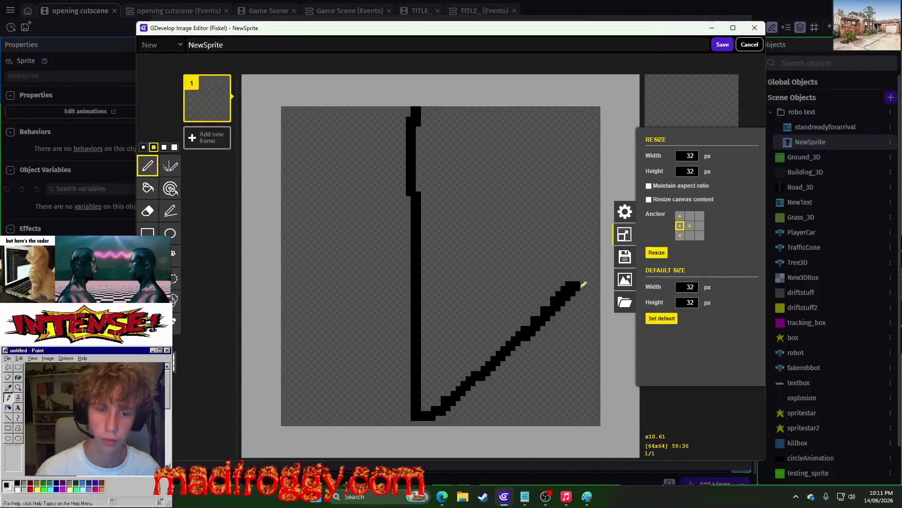
left_click_drag(565, 253, 428, 112)
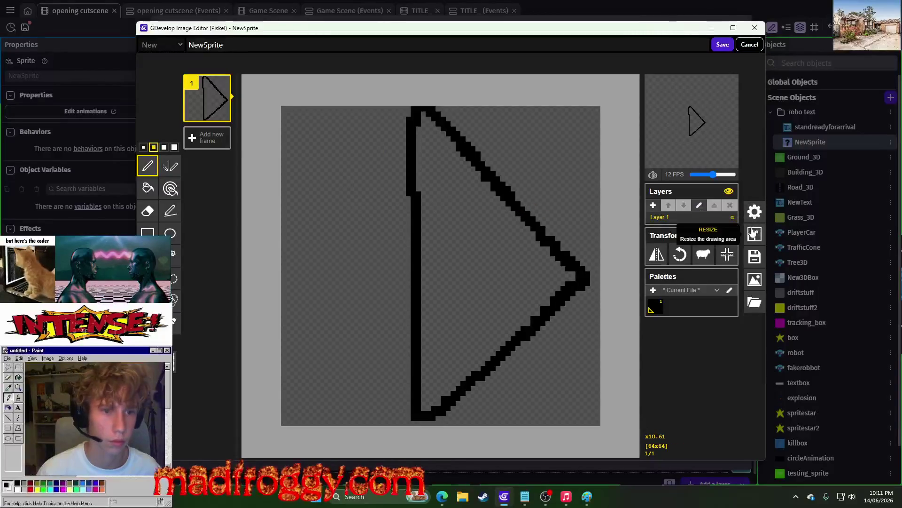
left_click(174, 278)
mouse_move(411, 110)
left_mouse_down()
mouse_move(514, 419)
mouse_move(592, 420)
mouse_move(555, 382)
left_mouse_up()
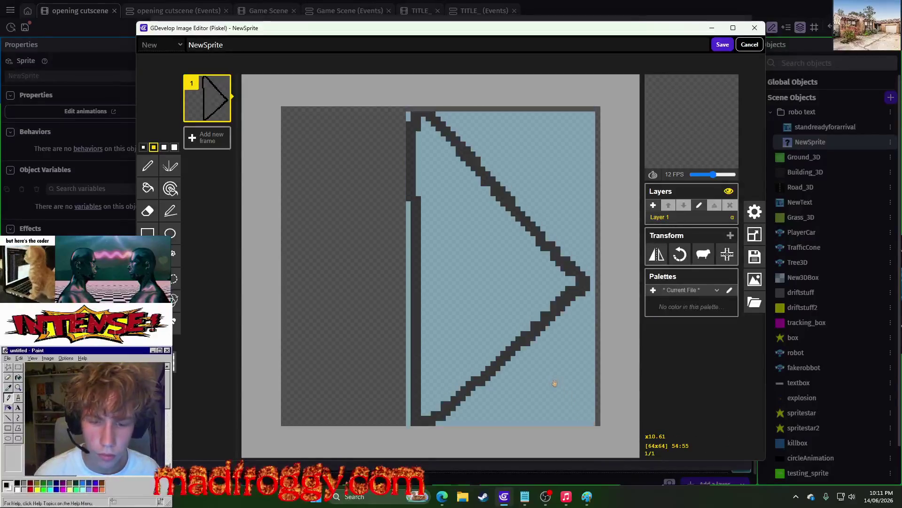
key("Escape")
left_click(147, 166)
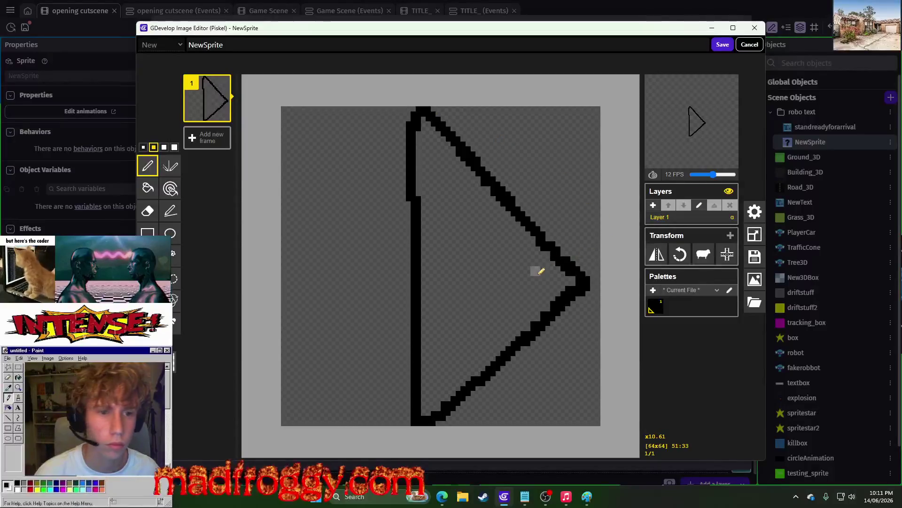
left_click(174, 361)
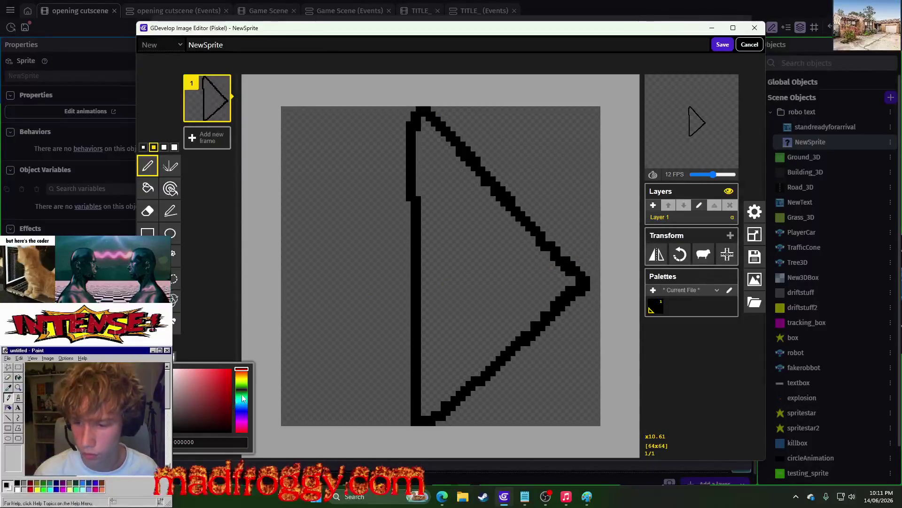
- Fill the triangle's interior with dark green
left_click(243, 390)
left_click(203, 408)
left_click(147, 188)
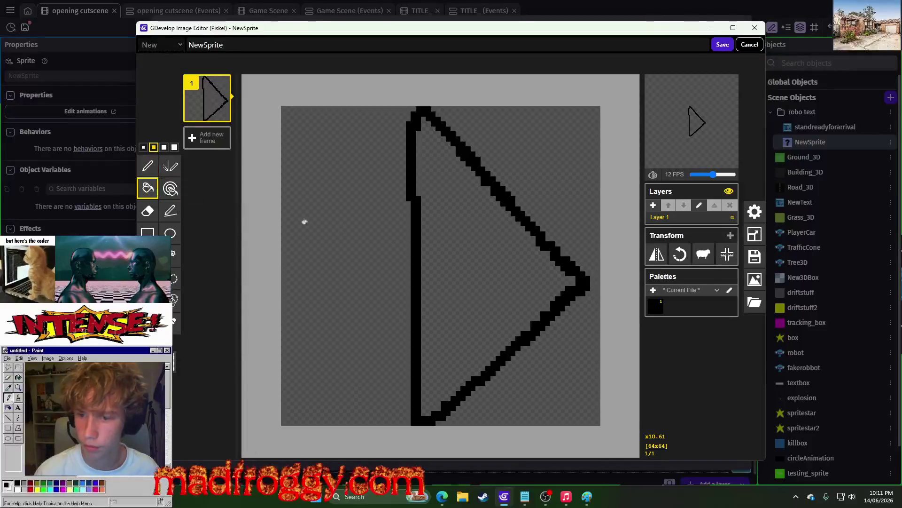
left_click(444, 245)
- Duplicate the arrow into frame 2, add a layer, and redraw its upper and left edges in black
left_click(224, 114)
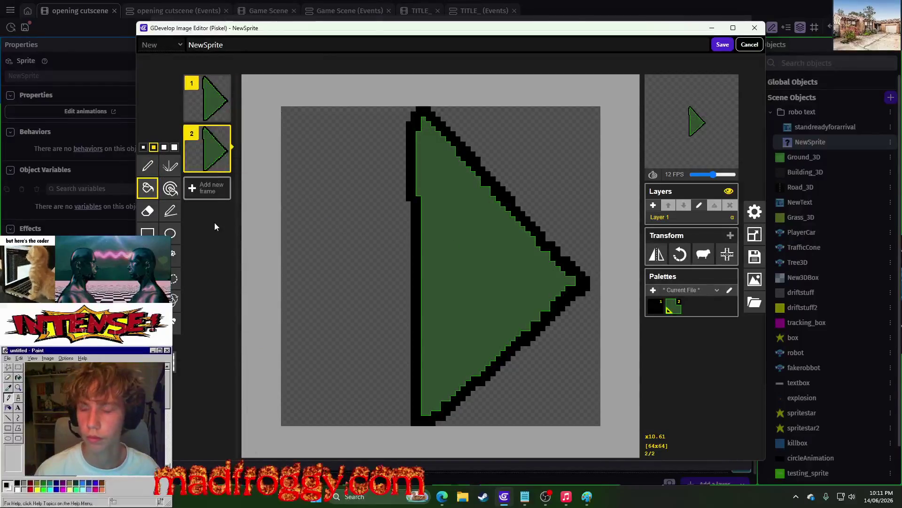
left_click(652, 205)
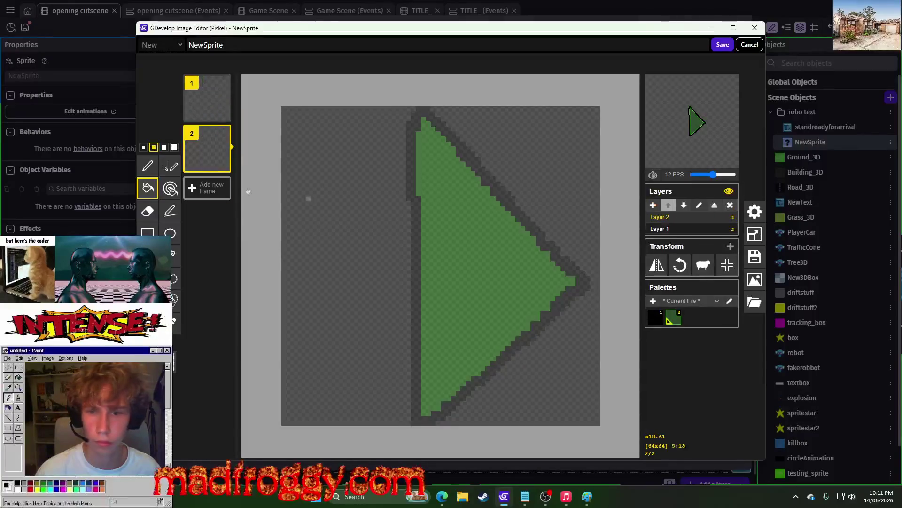
left_click(147, 166)
left_click(156, 345)
left_click(225, 425)
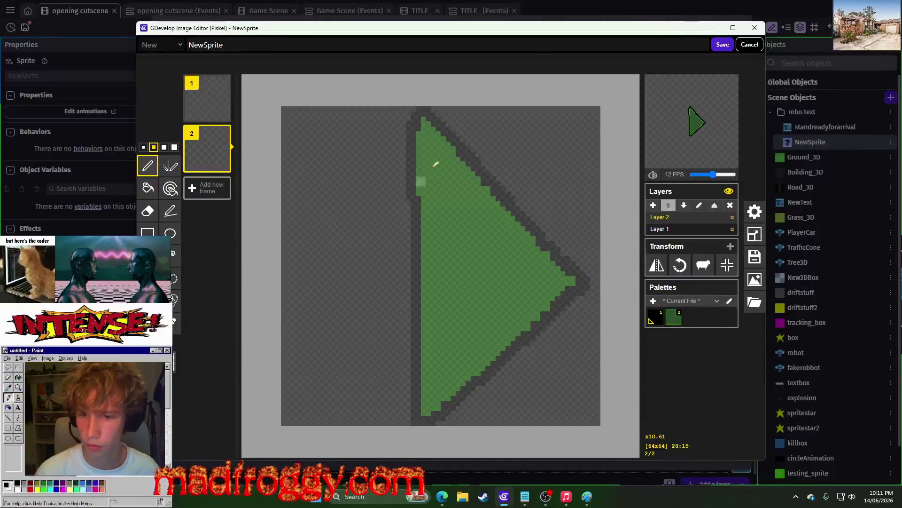
left_click_drag(426, 113, 591, 283)
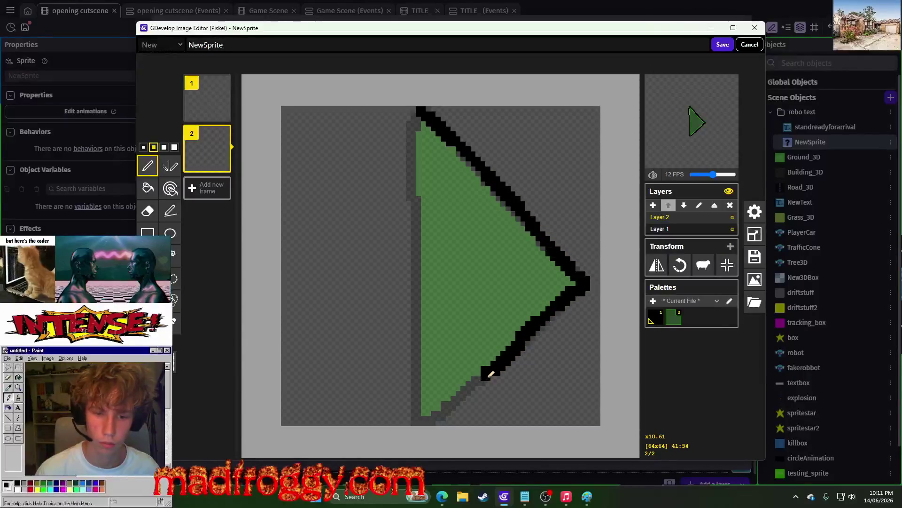
mouse_move(426, 410)
left_mouse_down()
mouse_move(408, 331)
mouse_move(419, 175)
left_mouse_up()
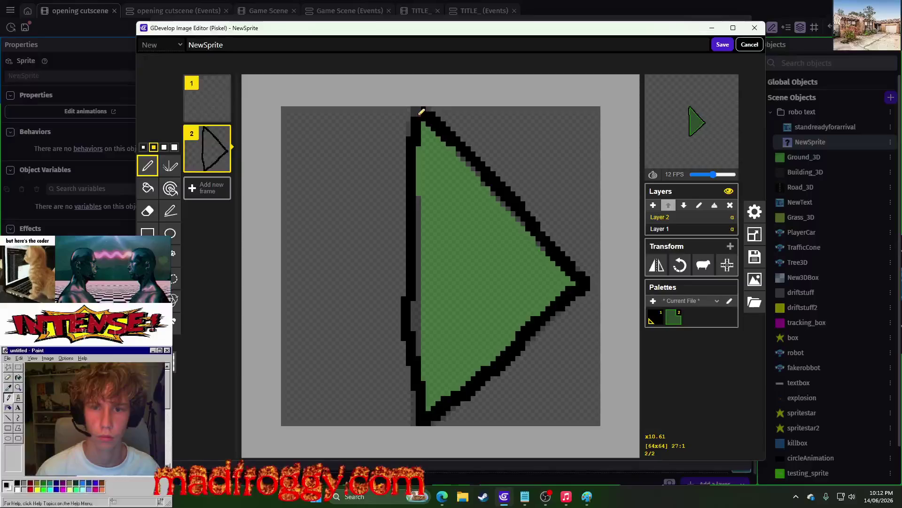
- Delete the triangle from Layer 1 of frame 2, leaving Layer 2 active
left_click(659, 228)
left_click(148, 255)
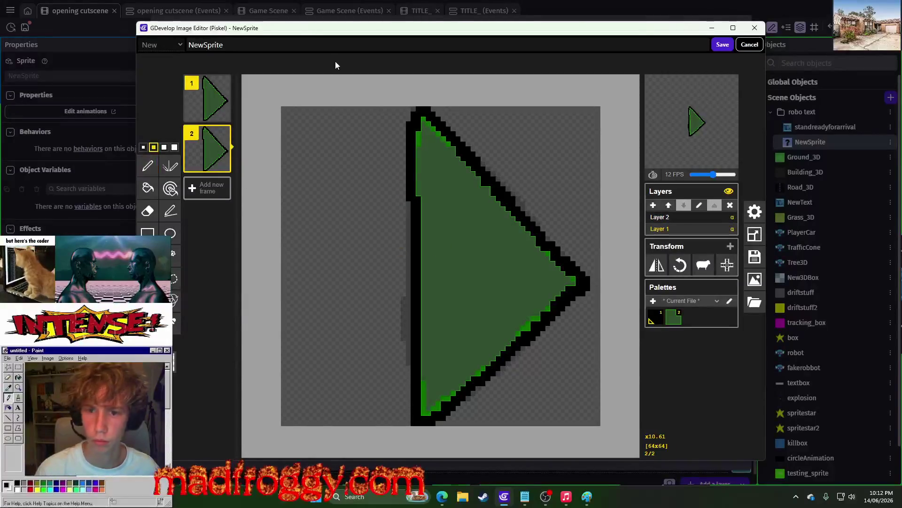
left_click_drag(599, 419, 347, 77)
key("Delete")
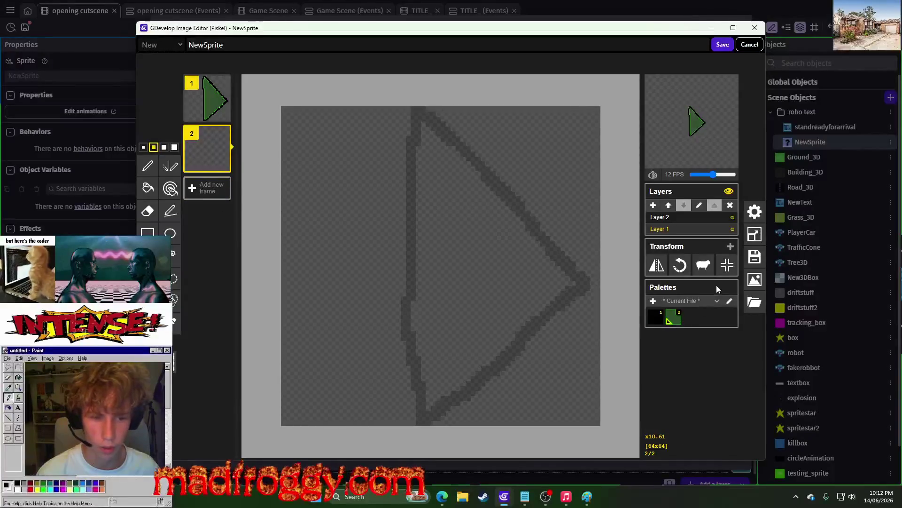
left_click(680, 217)
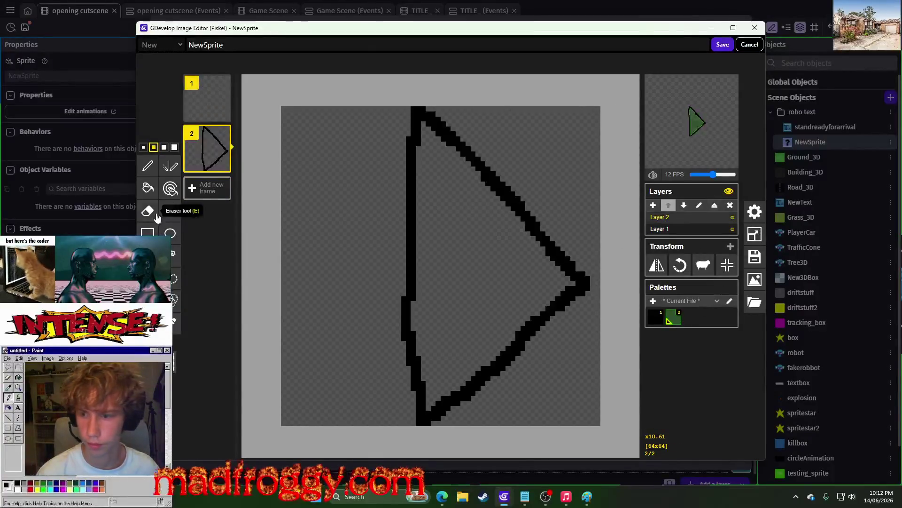
left_click(147, 188)
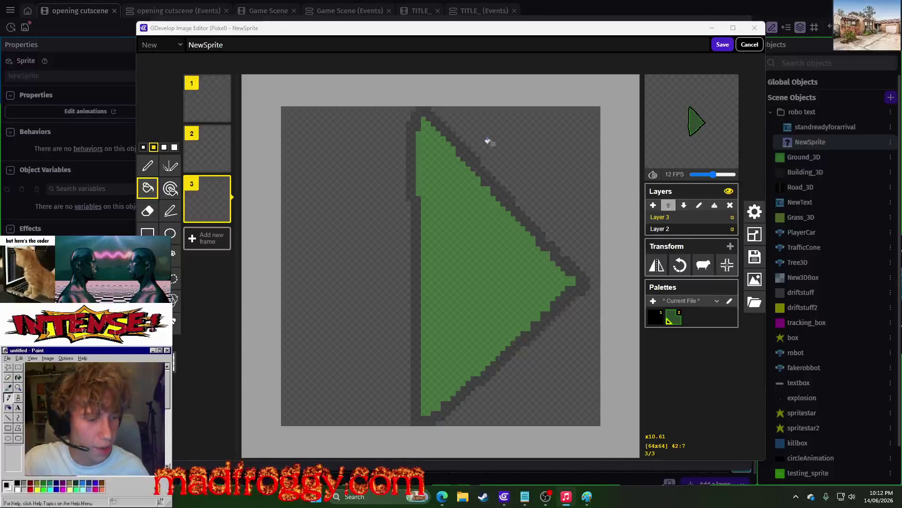
- Draw a black outline along the triangle's upper edge on Layer 3
left_click(148, 166)
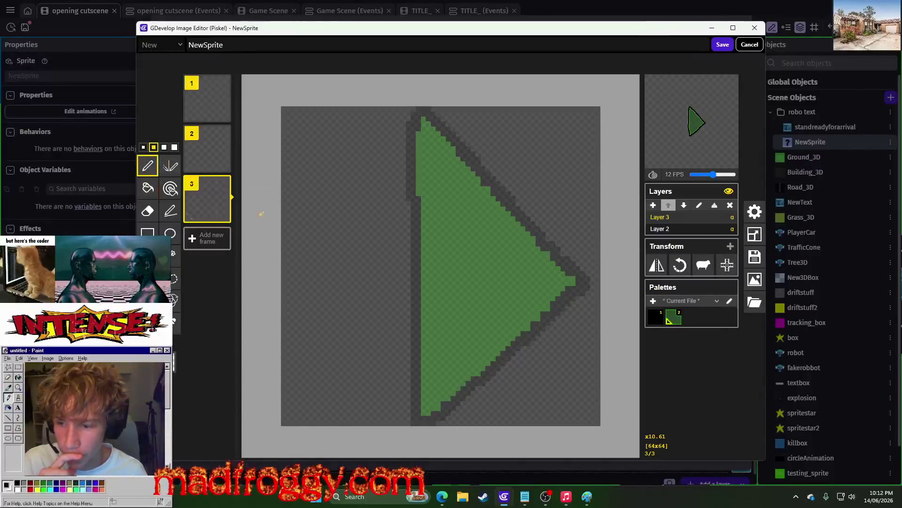
left_click(169, 351)
left_click(180, 395)
mouse_move(422, 110)
left_mouse_down()
mouse_move(586, 280)
mouse_move(438, 415)
mouse_move(416, 310)
mouse_move(418, 115)
left_mouse_up()
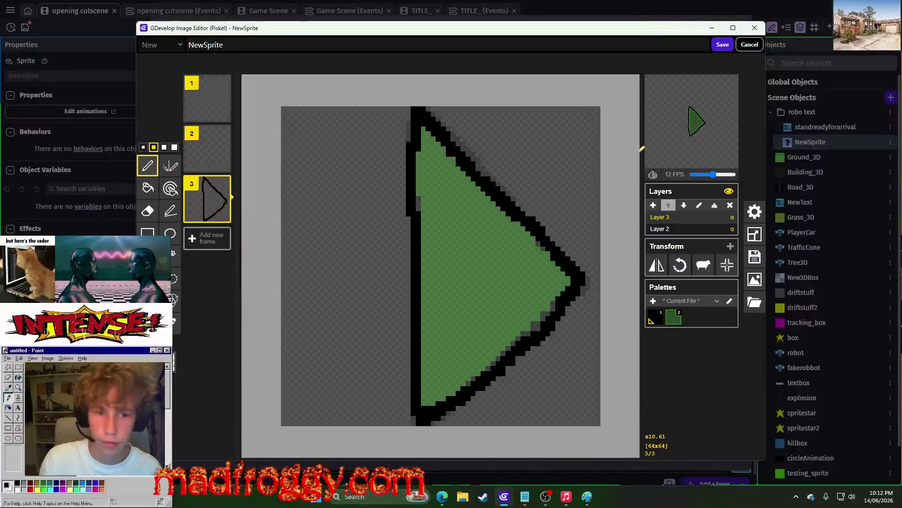
left_click(670, 232)
left_click(667, 216)
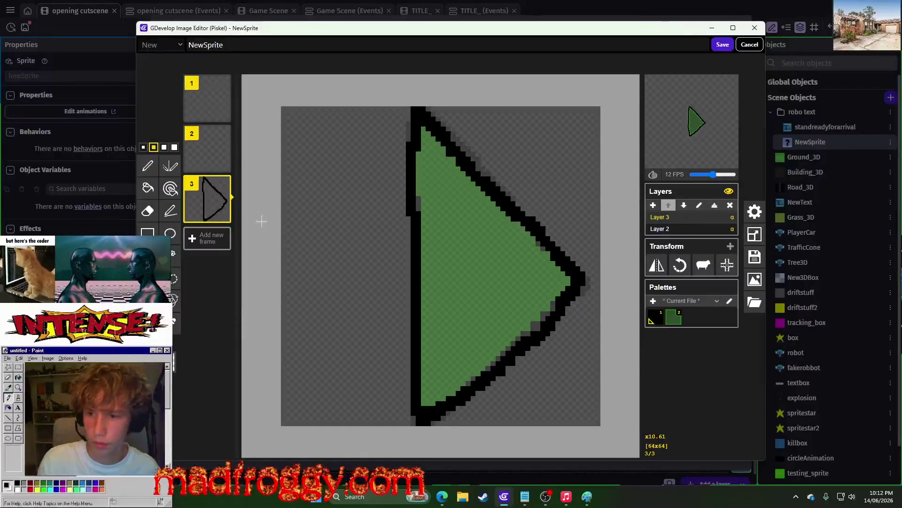
- Delete the green fill from Layer 2 while keeping Layer 3's black outline
mouse_move(362, 95)
left_mouse_down()
mouse_move(564, 400)
mouse_move(630, 437)
left_mouse_up()
key("Delete")
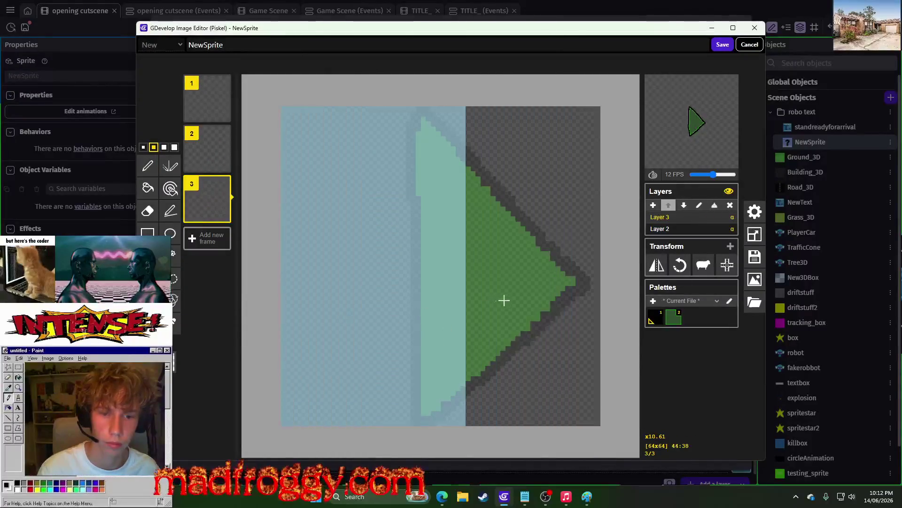
key("ctrl+z")
left_click(671, 232)
left_click_drag(353, 91, 606, 437)
key("Delete")
left_click(306, 290)
key("alt+Up")
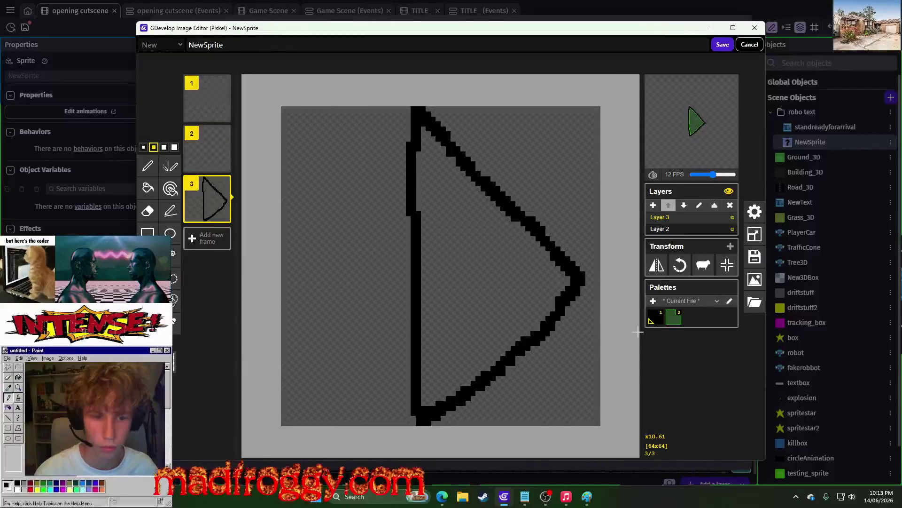
- Bucket-fill the outlined triangle green on Layer 3 and delete the empty Layer 2
left_click(676, 320)
left_click(149, 188)
left_click(431, 230)
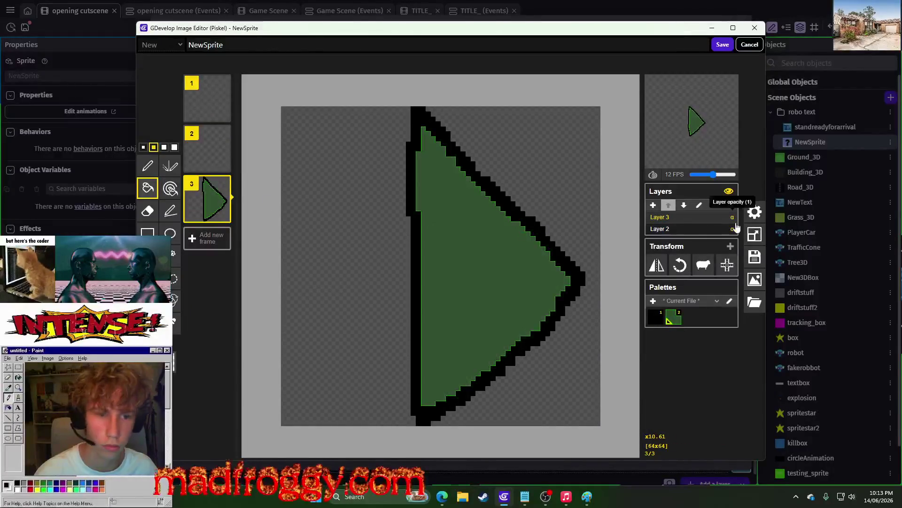
key("alt+Down")
left_click(730, 205)
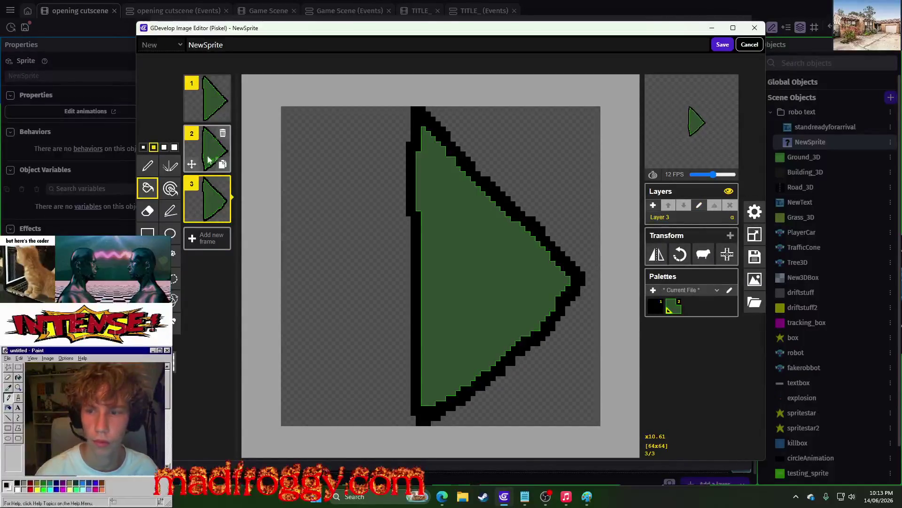
- Review the three frames and patch the gaps along frame 2's left arrow edge
mouse_move(714, 134)
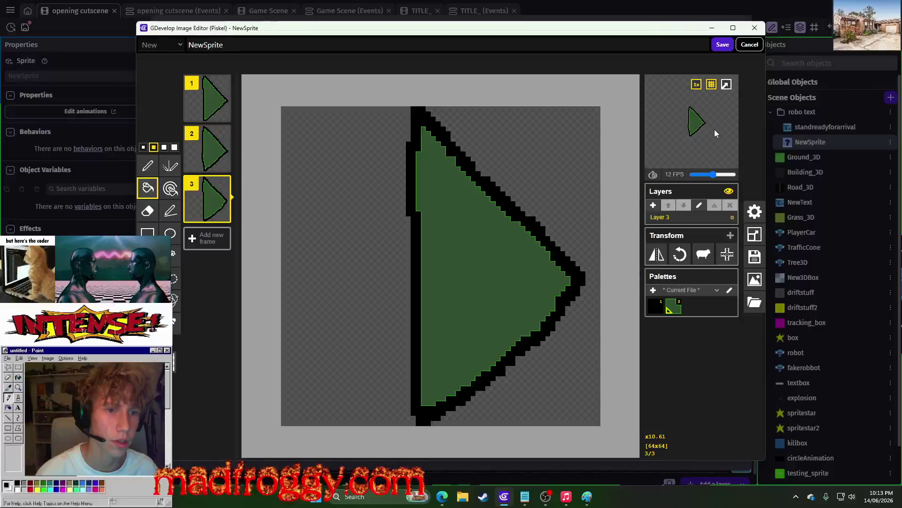
left_click(202, 148)
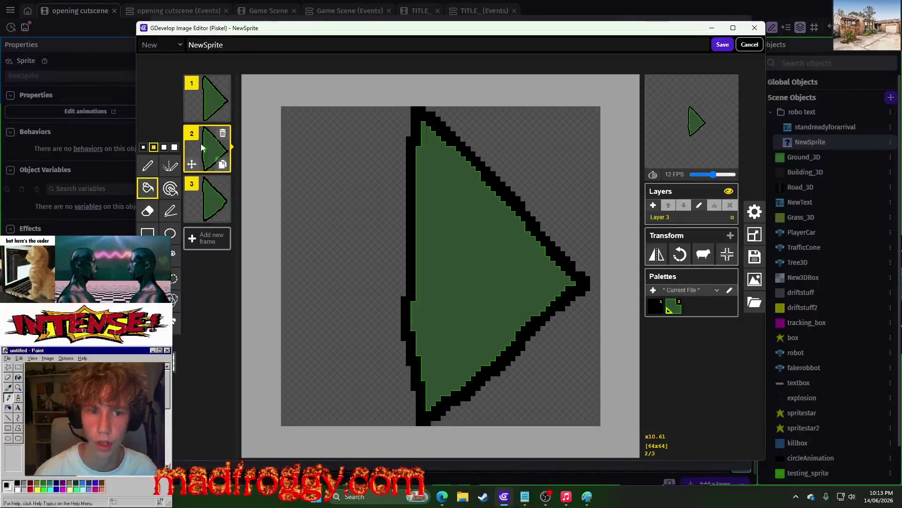
left_click(208, 106)
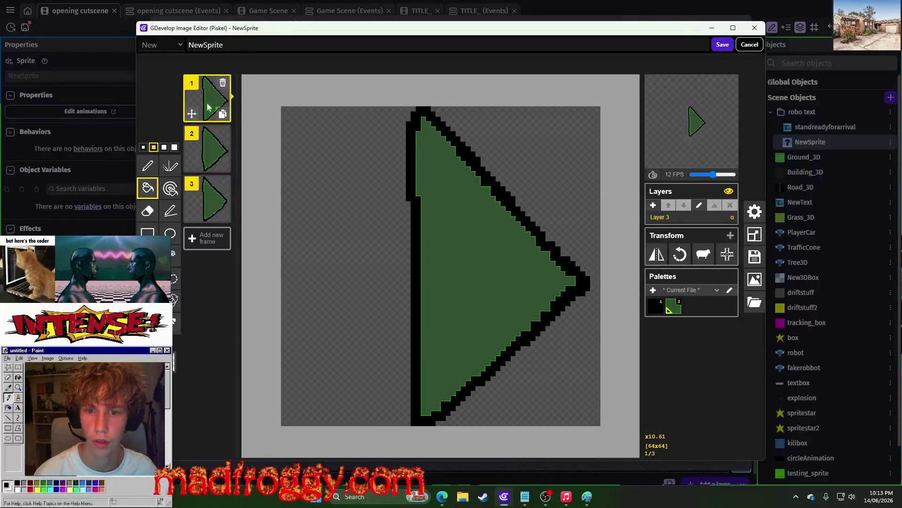
left_click(207, 193)
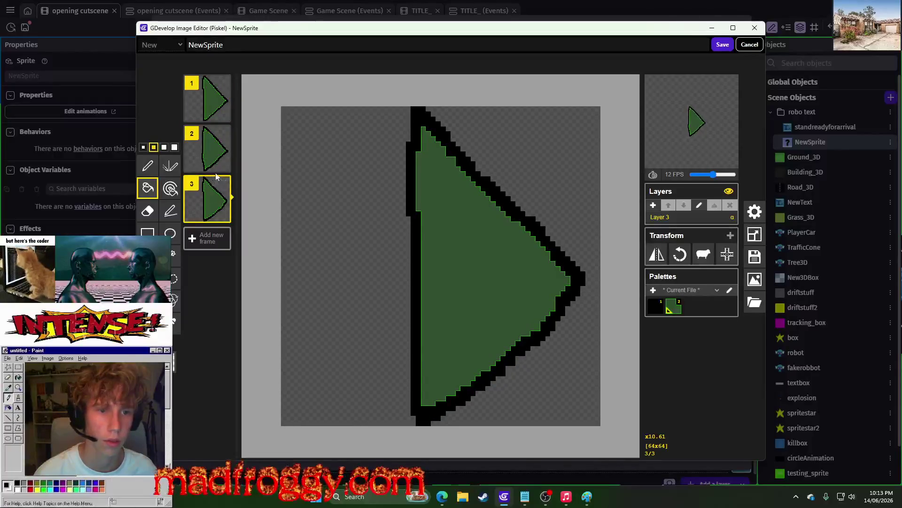
left_click(209, 155)
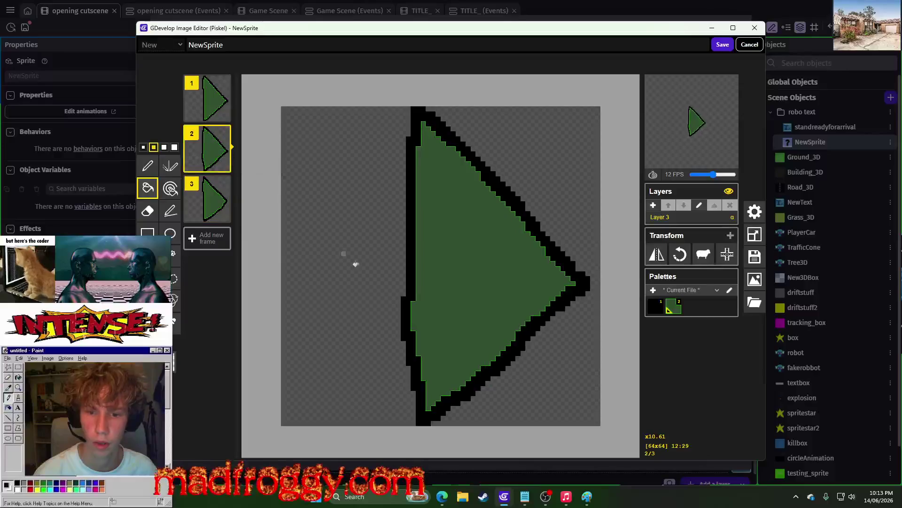
scroll(396, 303, "up", 2)
left_click(147, 277)
mouse_move(384, 301)
left_mouse_down()
mouse_move(405, 367)
mouse_move(401, 359)
left_mouse_up()
left_click(361, 353)
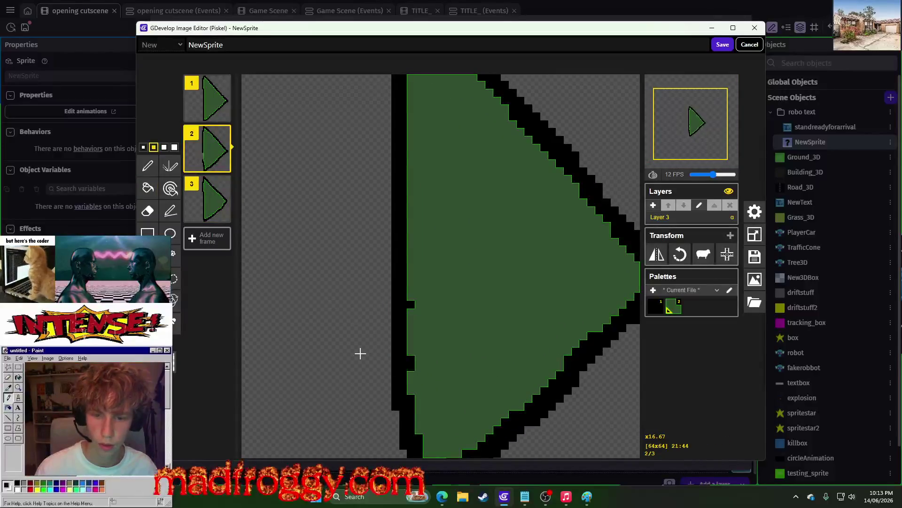
mouse_move(423, 289)
left_mouse_down()
mouse_move(478, 393)
mouse_move(478, 382)
mouse_move(429, 348)
left_mouse_up()
left_click(316, 311)
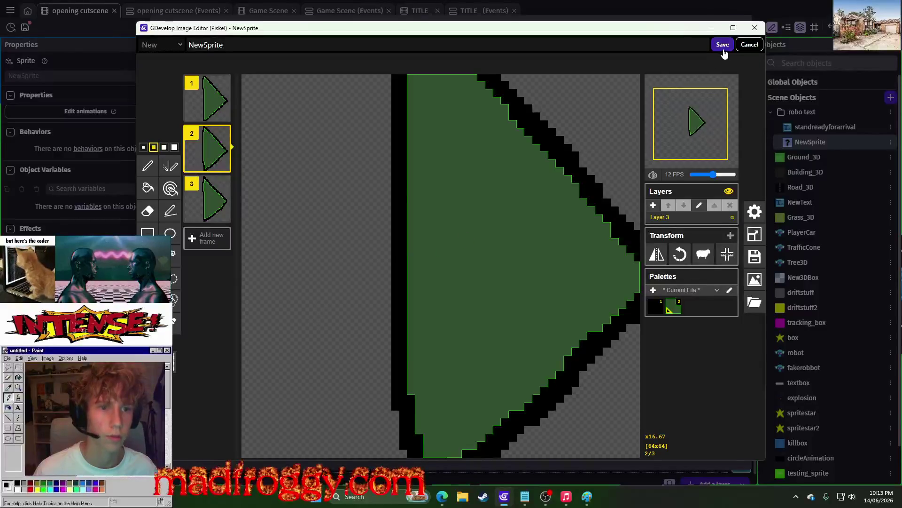
- Save the arrow image and make the animation loop at 0.1 seconds per frame
left_click(722, 45)
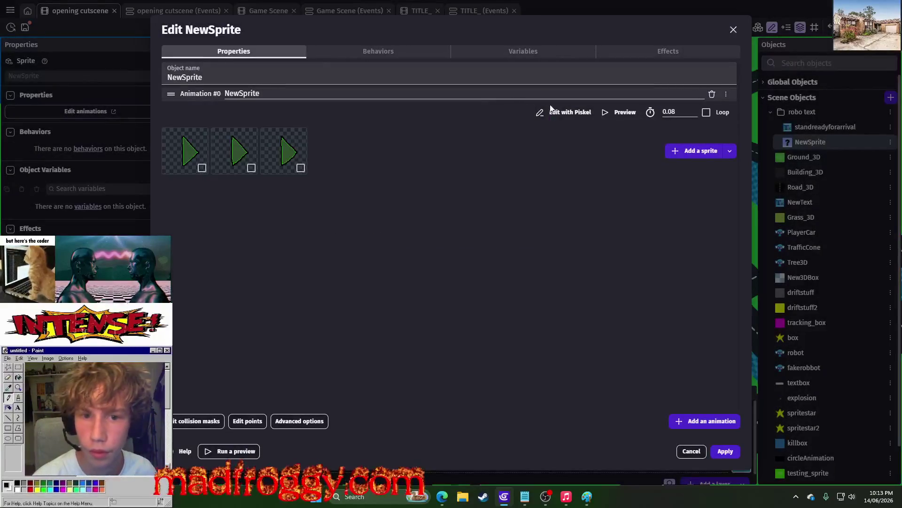
left_click(555, 112)
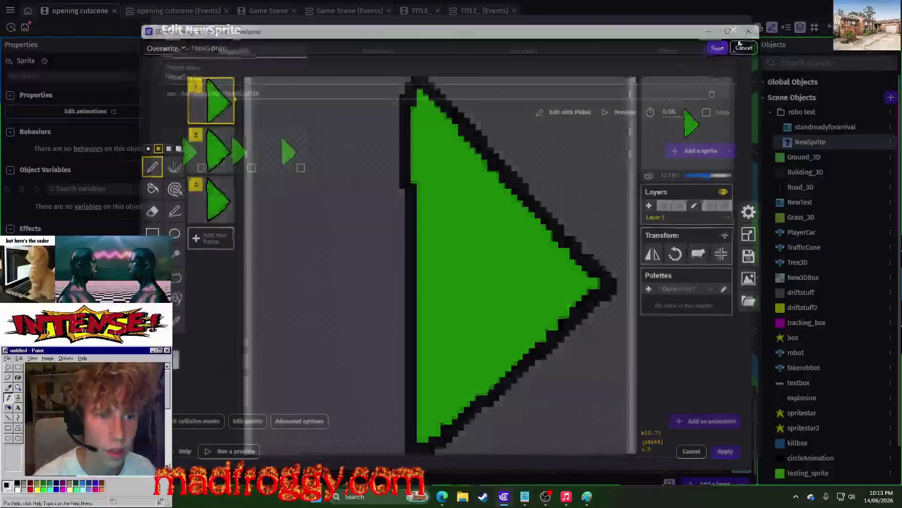
left_click(720, 113)
double_click(670, 113)
type("0.1")
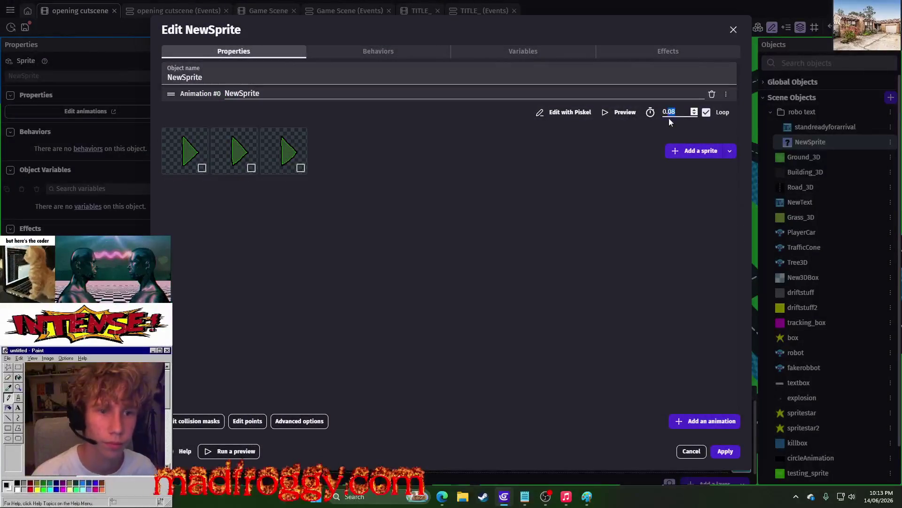
- Rename the object to confirmarrow and apply the changes
left_click_drag(203, 77, 193, 90)
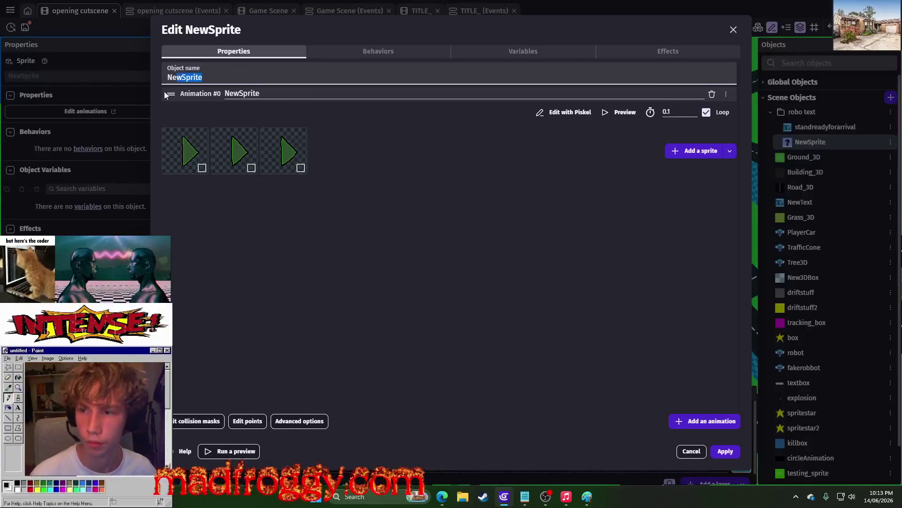
type("arri")
key("BackSpace")
key("BackSpace")
key("BackSpace")
type("confirmarrow")
left_click(336, 186)
left_click(724, 452)
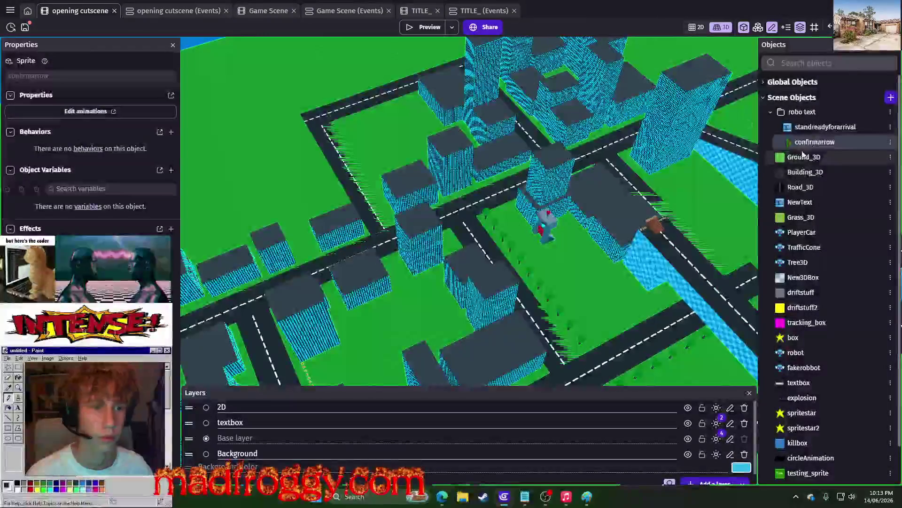
- Move confirmarrow out of the robo text folder and save the project
left_click_drag(809, 141, 774, 108)
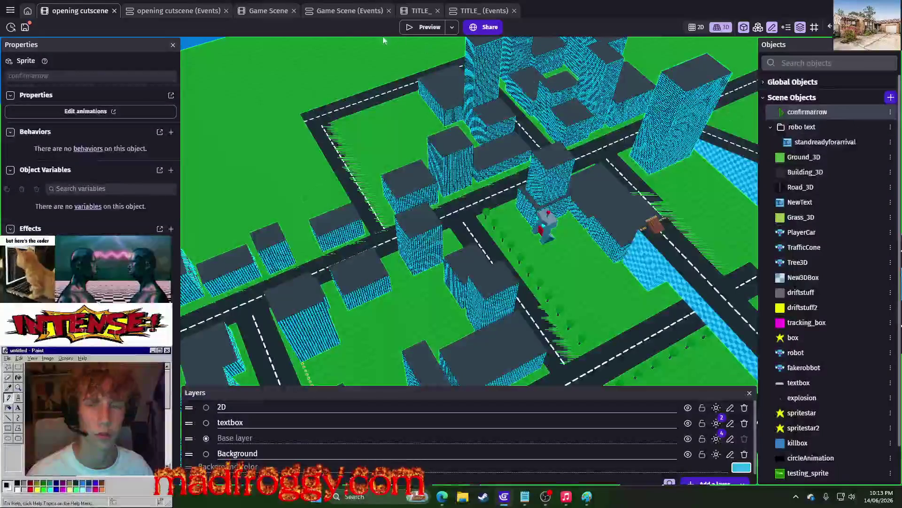
scroll(839, 349, "down", 1)
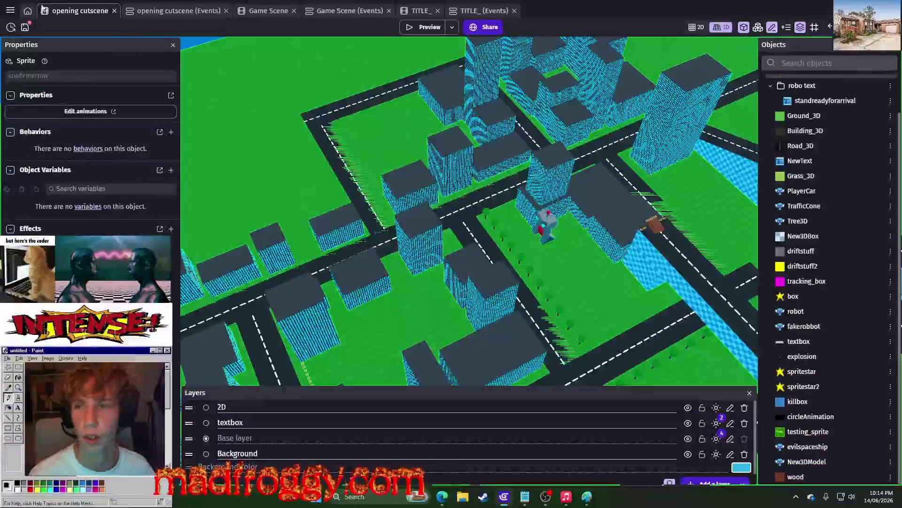
left_click(167, 11)
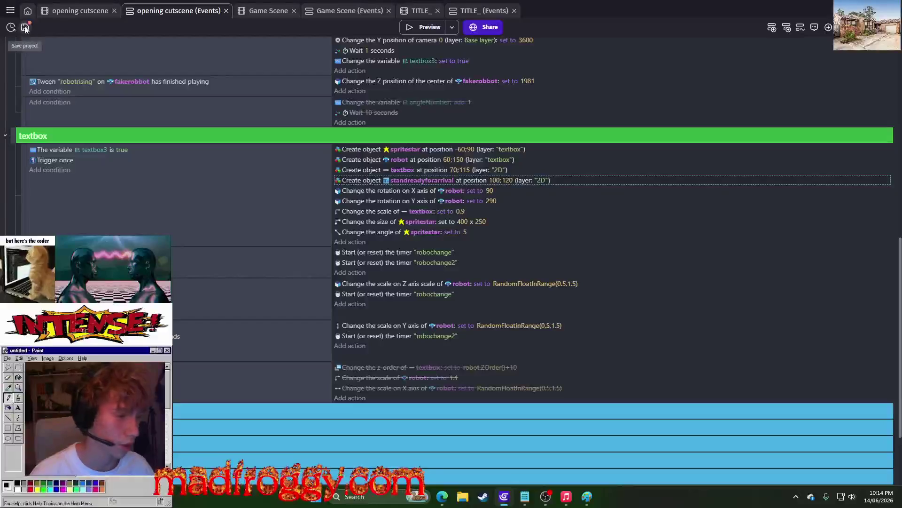
left_click(28, 32)
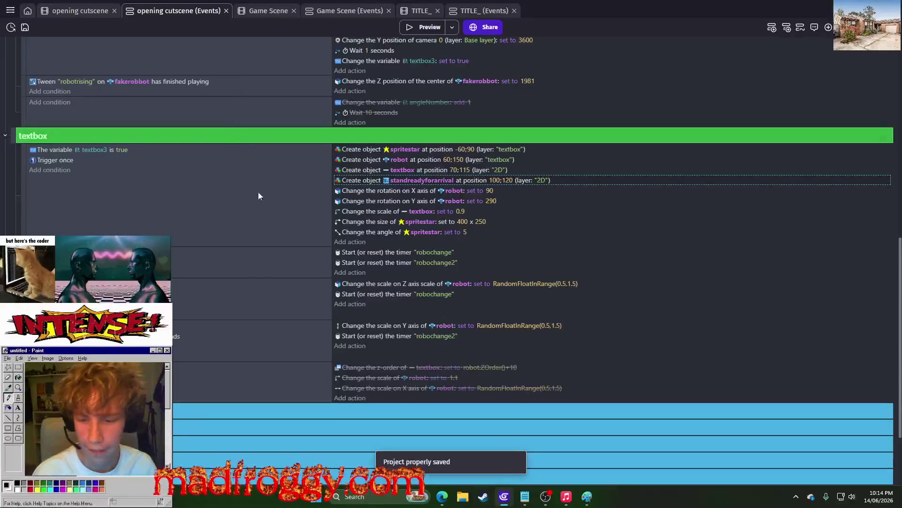
scroll(252, 289, "down", 3)
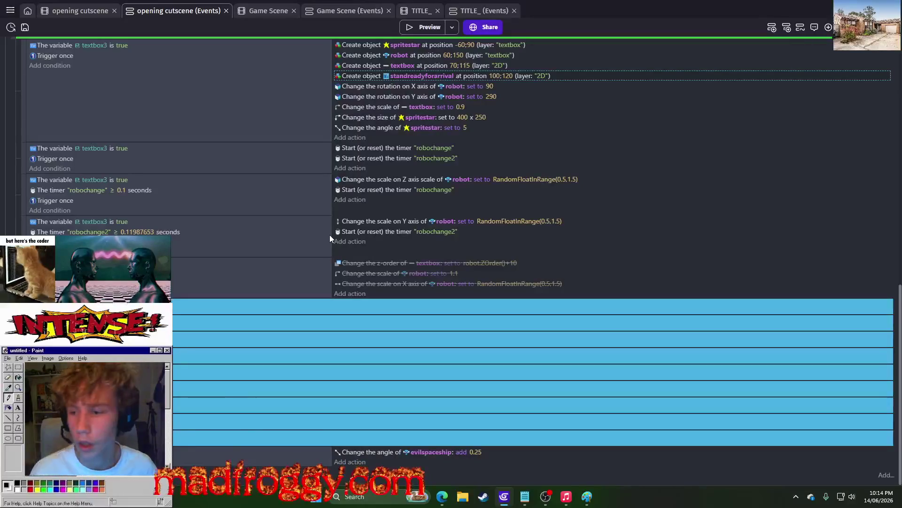
scroll(330, 239, "up", 5)
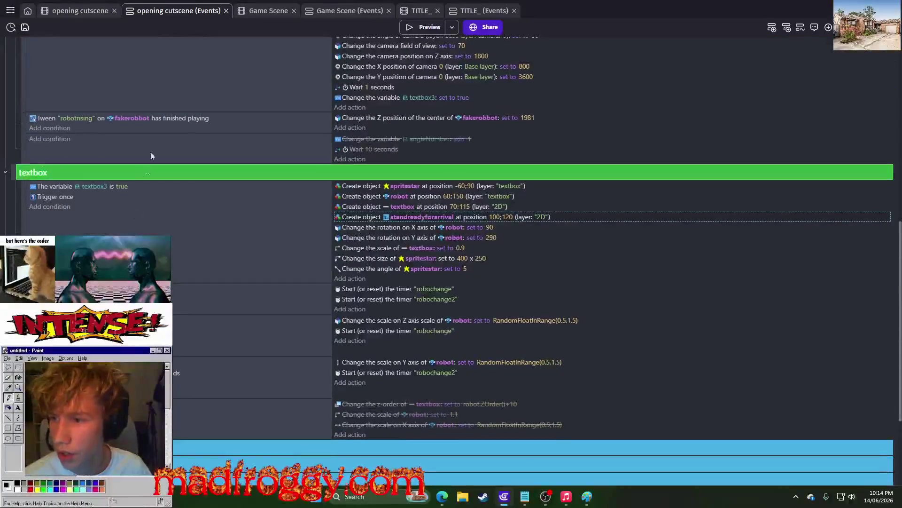
- Duplicate the standreadyforarrival create-object action in the textbox event
left_click(68, 13)
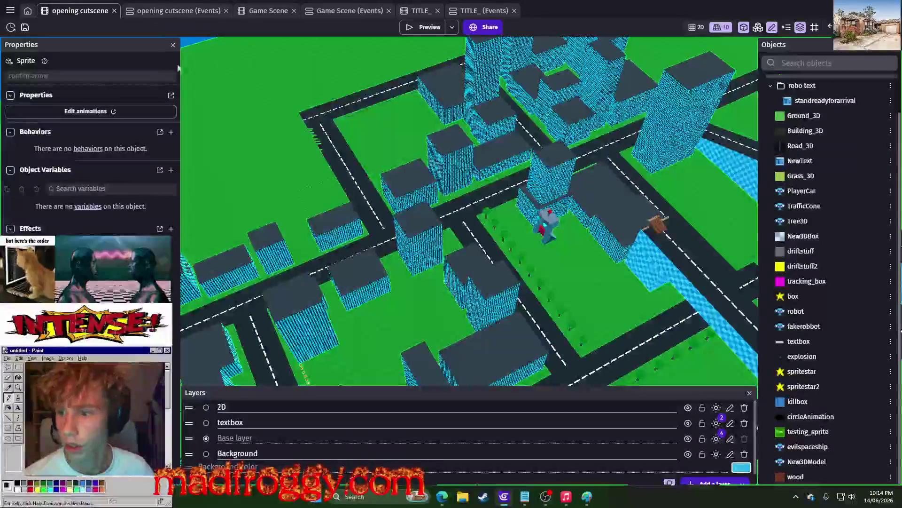
left_click(196, 13)
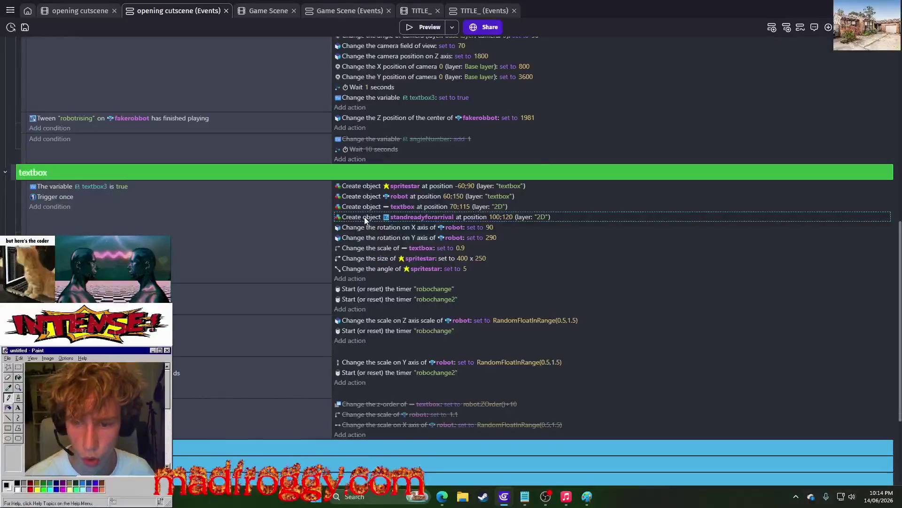
key("ctrl+c")
key("ctrl+v")
- Make the duplicated action create confirmarrow at X 200 and preview the cutscene
left_click(421, 227)
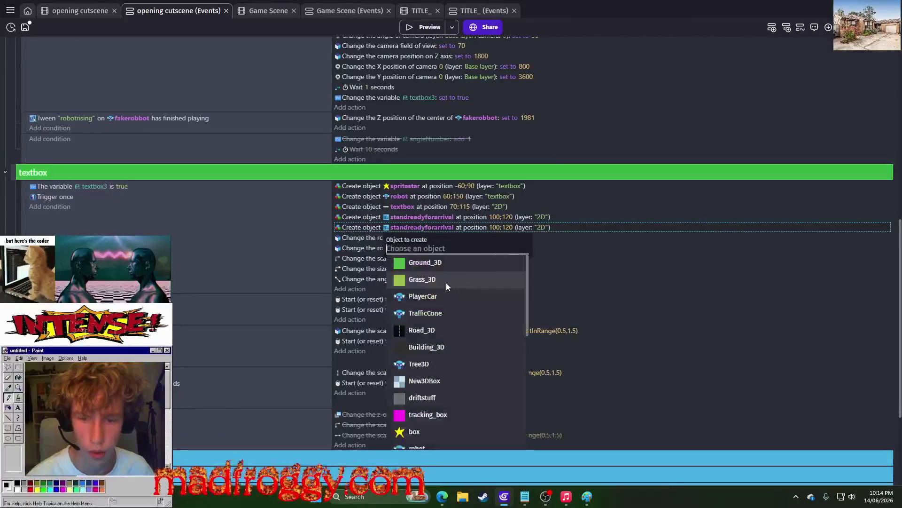
scroll(441, 320, "down", 5)
left_click(423, 439)
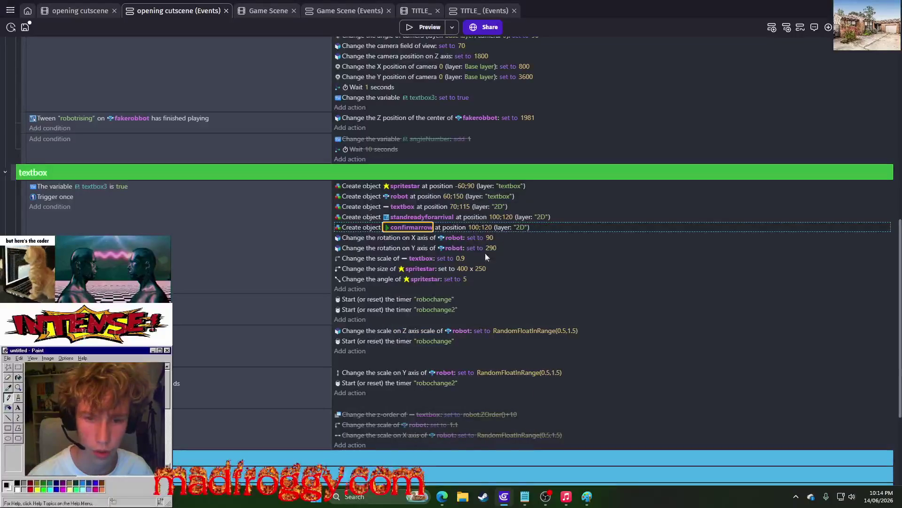
left_click(475, 229)
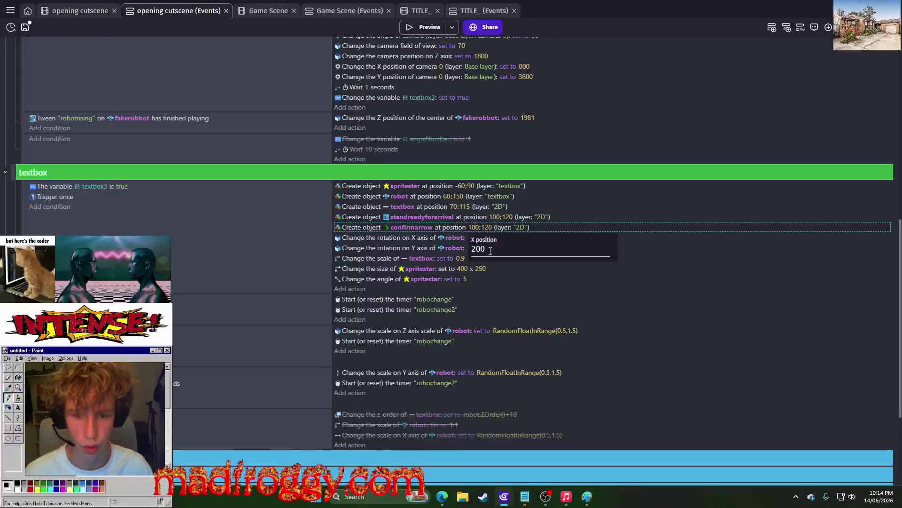
key("Return")
left_click(426, 27)
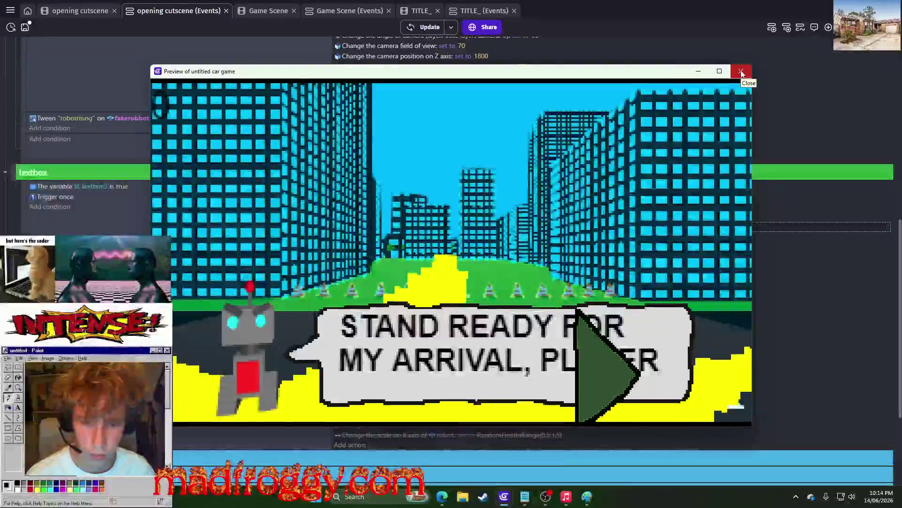
- Duplicate the textbox scale action and set its value to 0.5
left_click(741, 72)
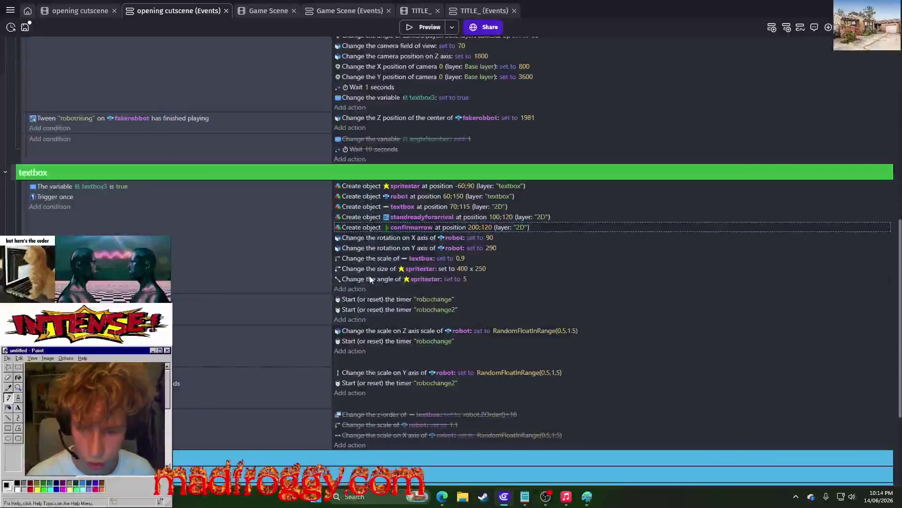
left_click(365, 259)
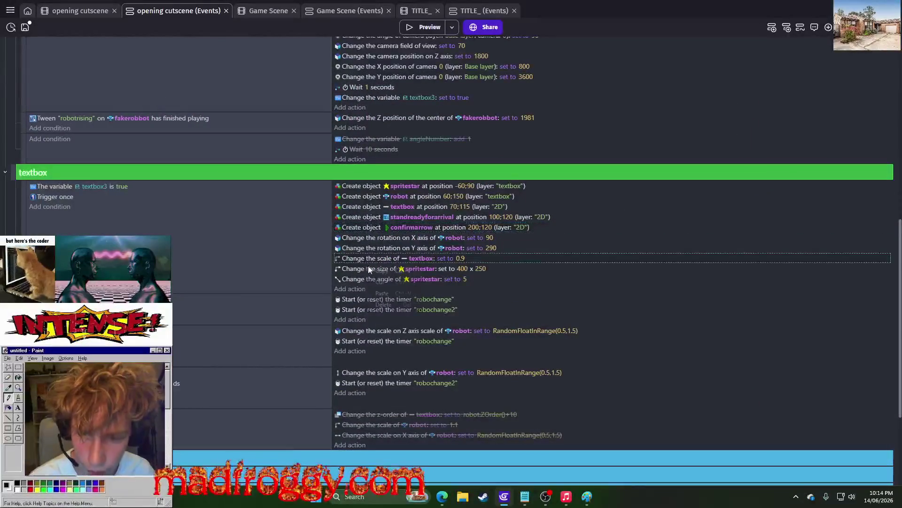
right_click(364, 259)
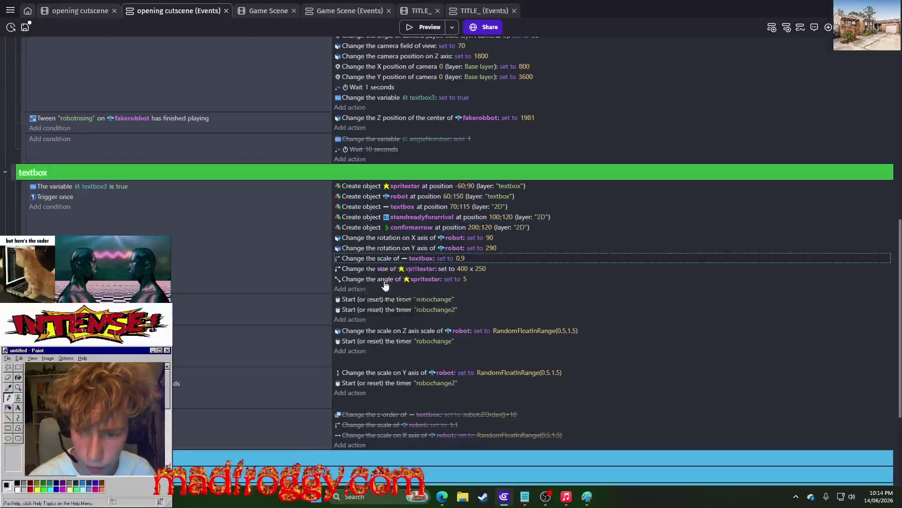
left_click(379, 284)
left_click(462, 269)
type("0")
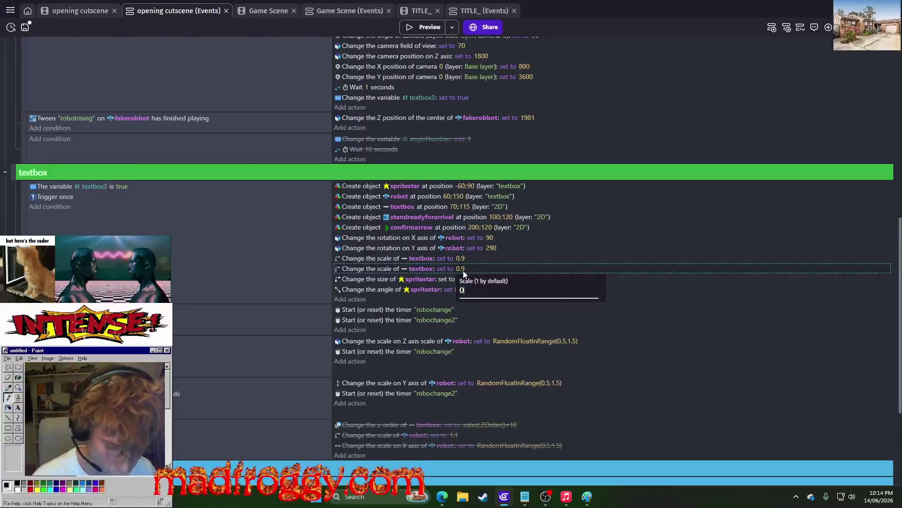
- Point the duplicated scale action at confirmarrow and check the smaller arrow in a preview
left_click(418, 273)
key("BackSpace")
type("c")
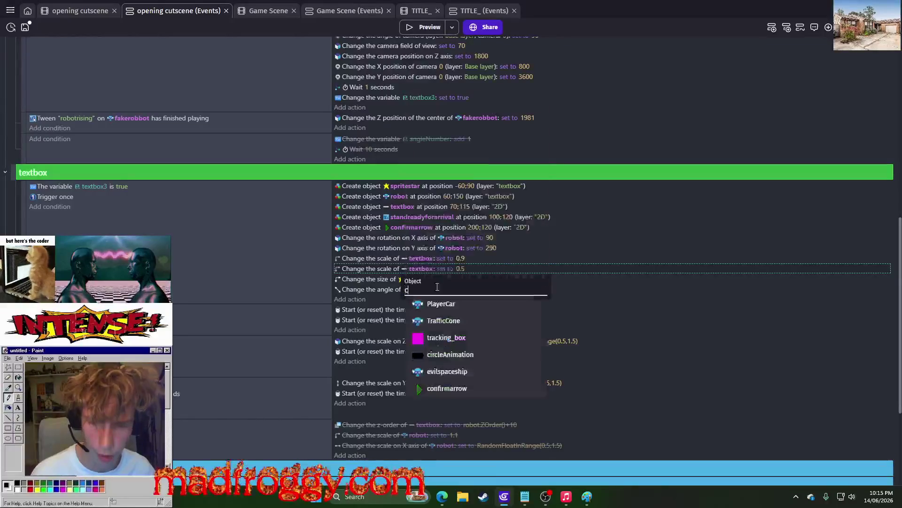
left_click(425, 392)
left_click(437, 28)
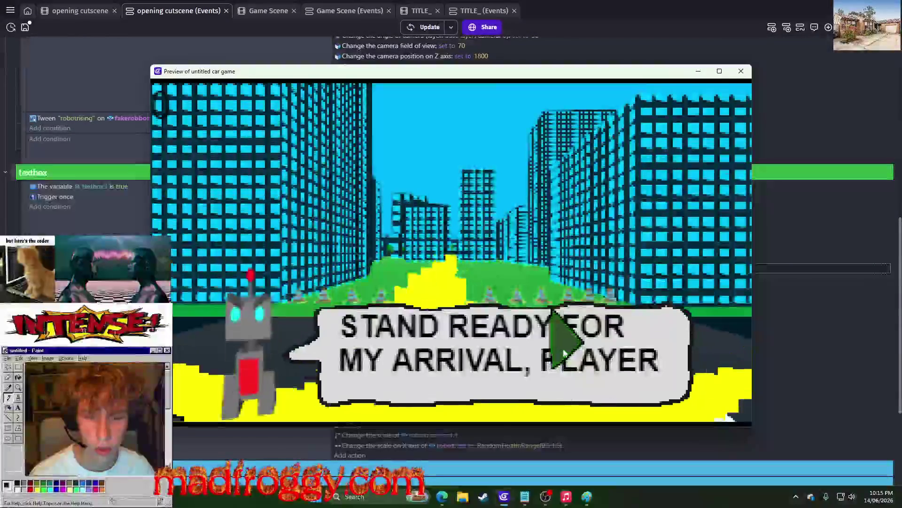
left_click(740, 73)
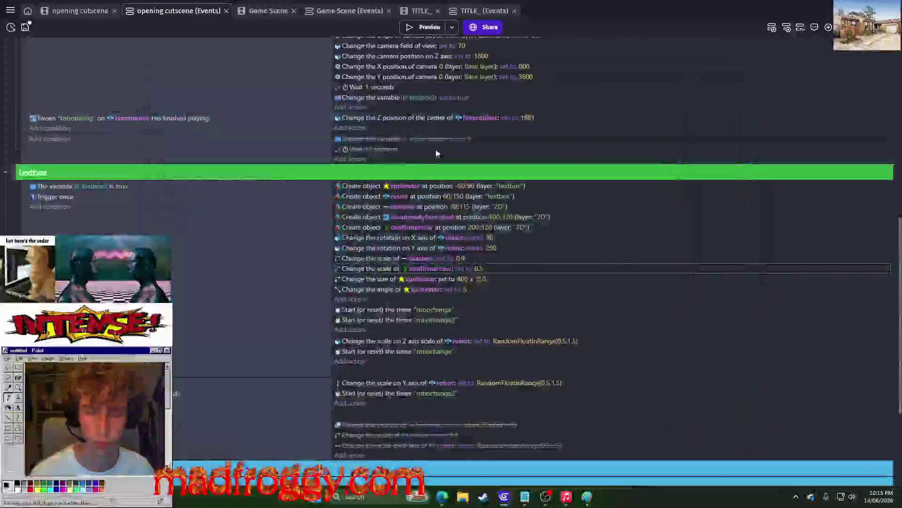
- Move the confirmarrow's X position to 250, then 260, previewing after each change
left_click(479, 227)
type("50")
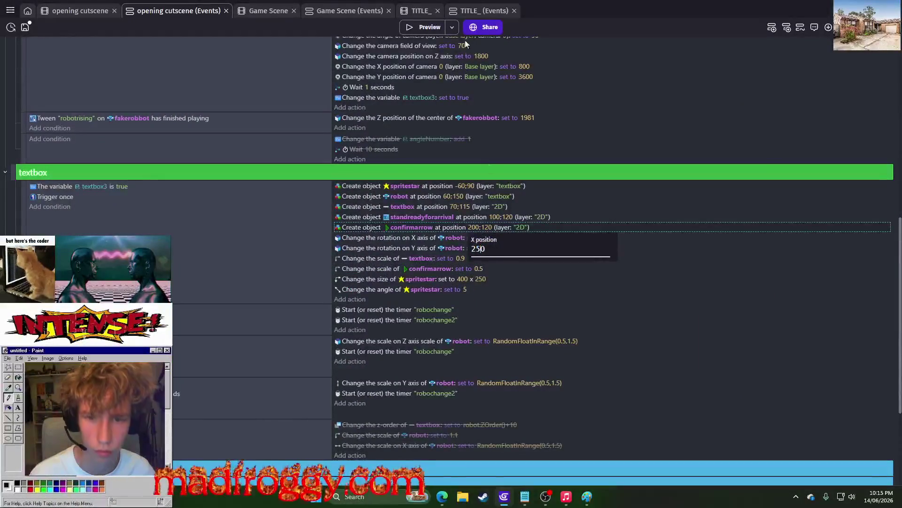
left_click(427, 28)
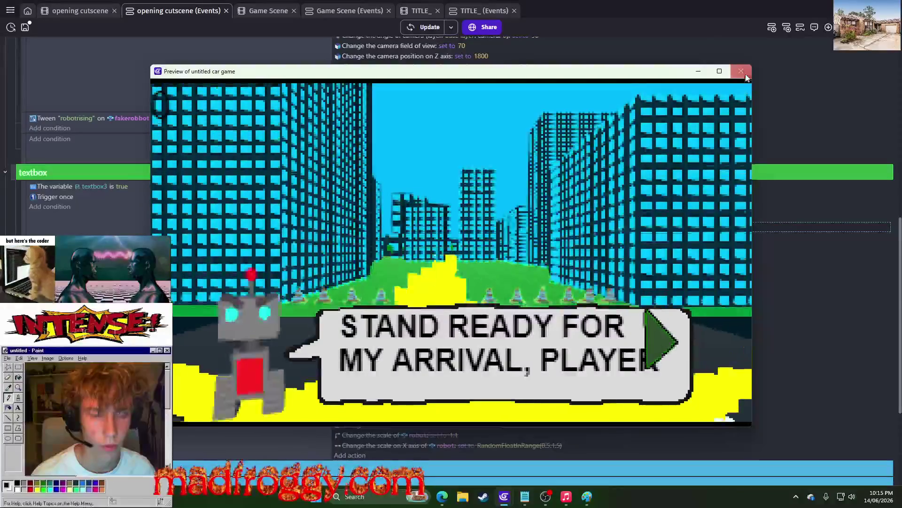
left_click(741, 71)
left_click(474, 227)
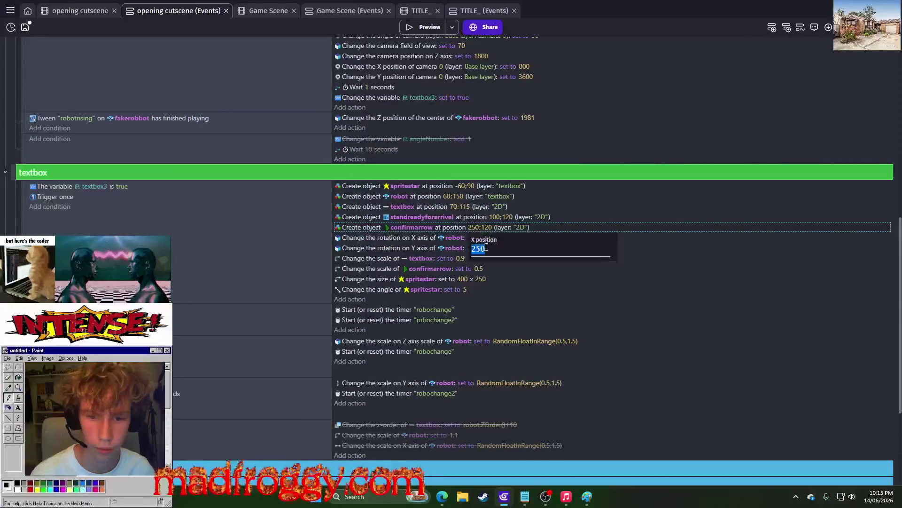
key("F5")
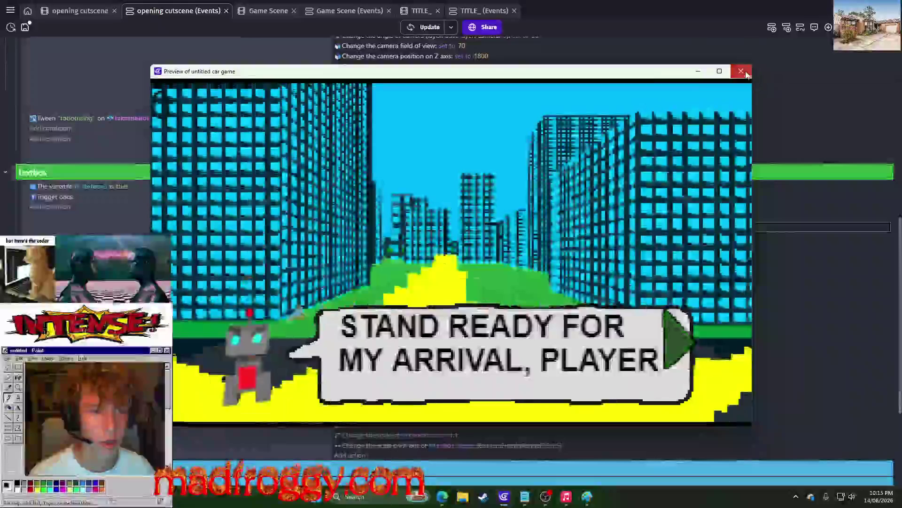
left_click(741, 71)
- Reduce the confirmarrow's scale to 0.3, then 0.4, and preview the cutscene
left_click(479, 270)
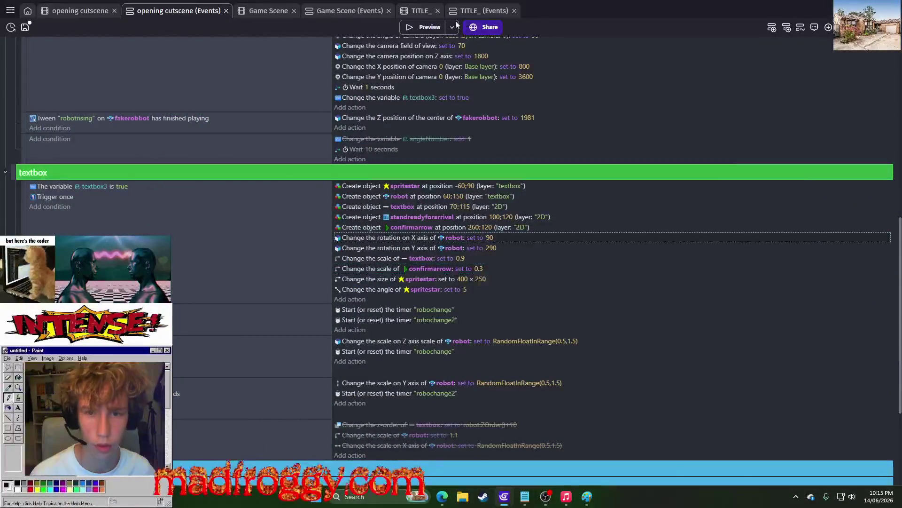
left_click(423, 27)
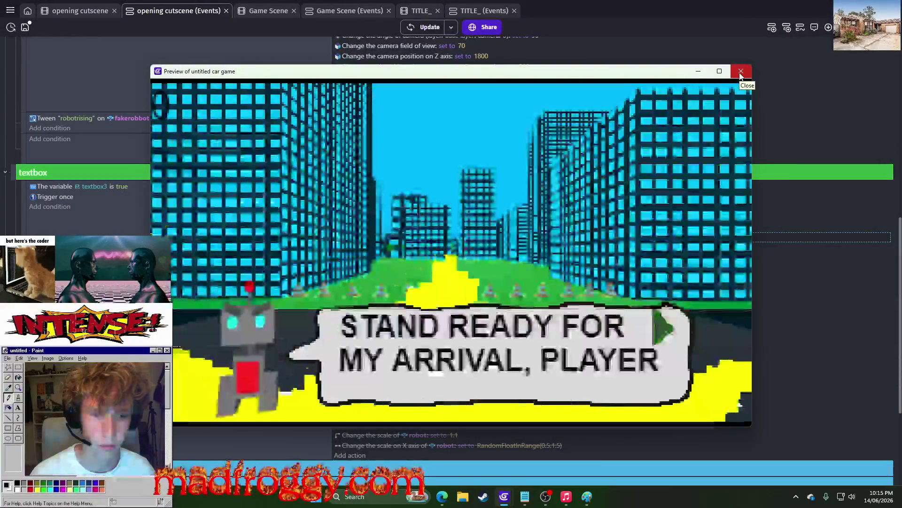
left_click(740, 71)
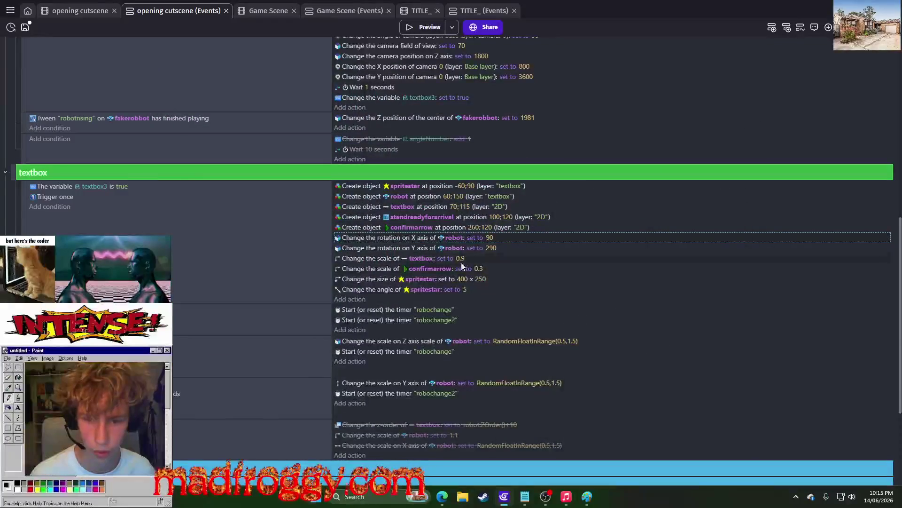
left_click(479, 269)
type("4")
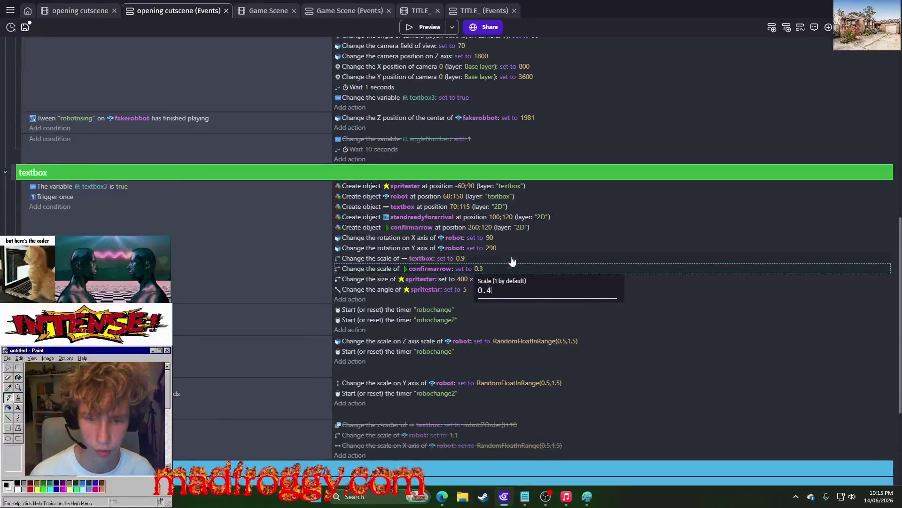
left_click(514, 258)
left_click(428, 30)
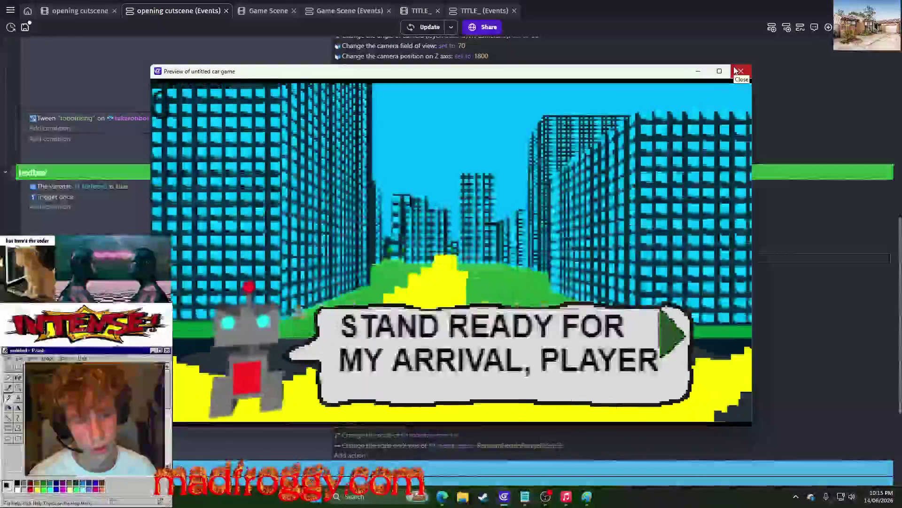
- Shift the standreadyforarrival text to X 95 and preview the cutscene
left_click(739, 71)
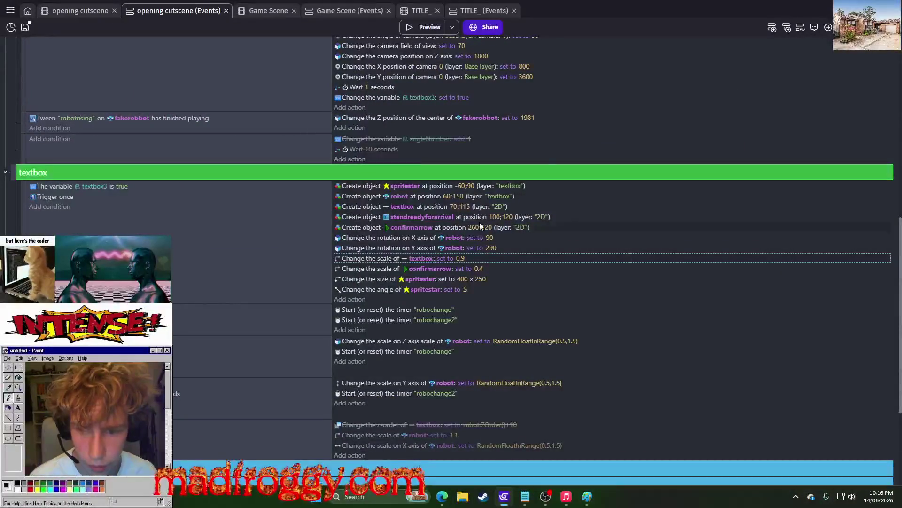
left_click(500, 218)
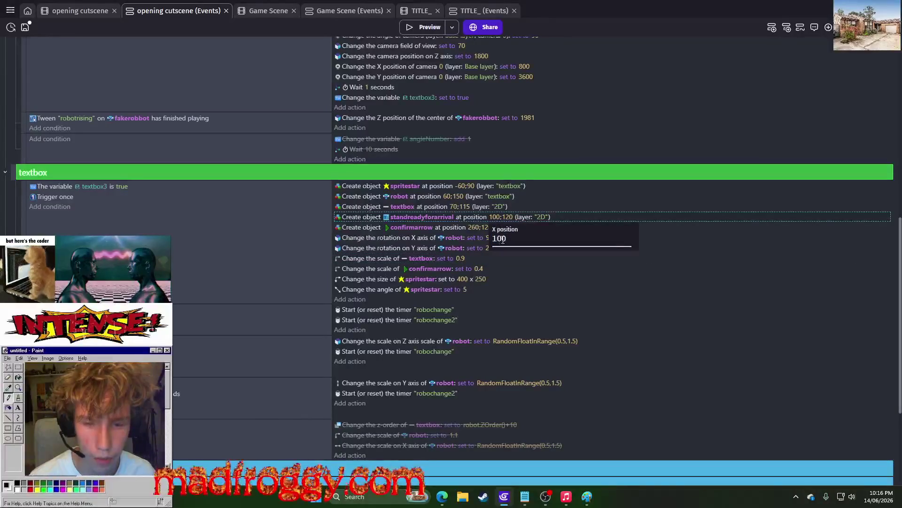
type("95")
left_click(512, 207)
left_click(420, 27)
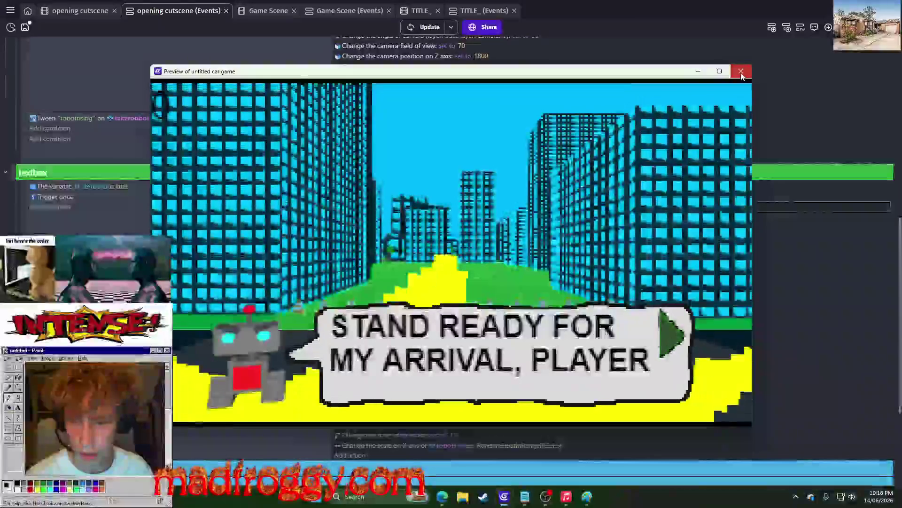
left_click(740, 72)
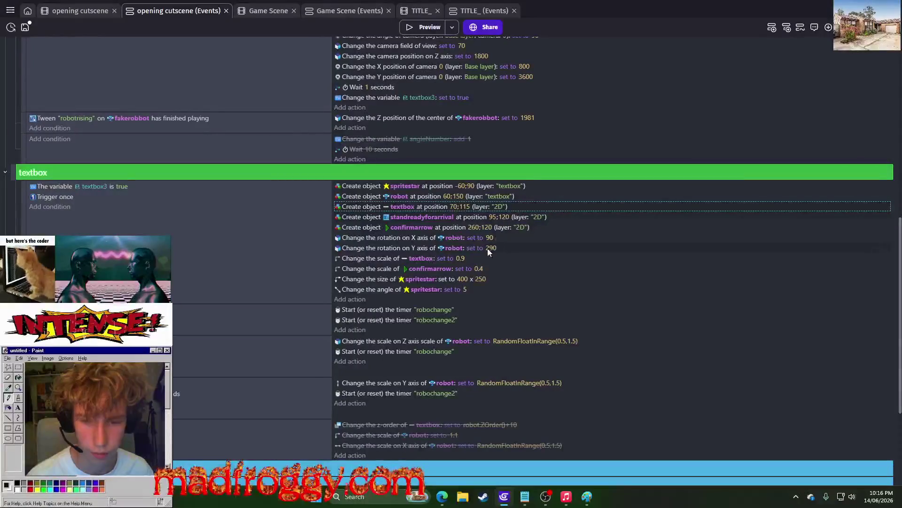
- Set the confirmarrow scale to 0.5, then 0.45, previewing after each change
left_click(481, 267)
type("0.5")
key("Return")
left_click(437, 28)
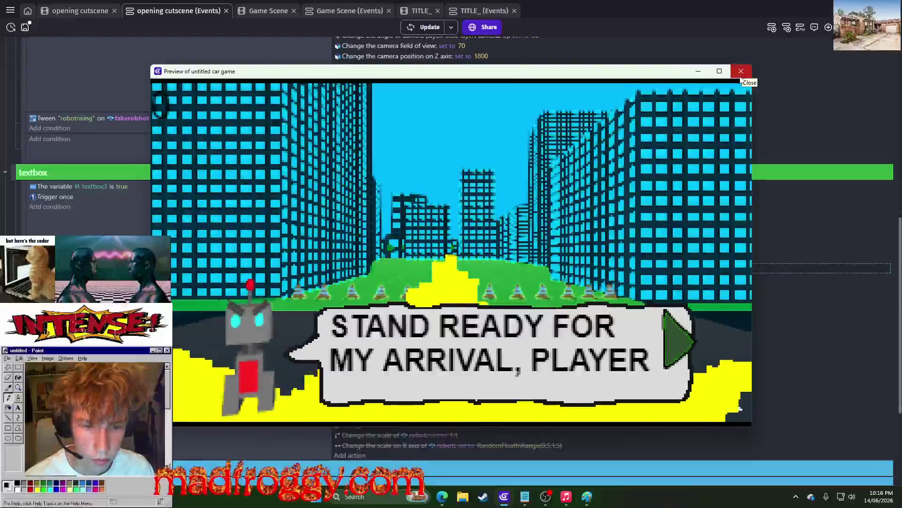
left_click(741, 76)
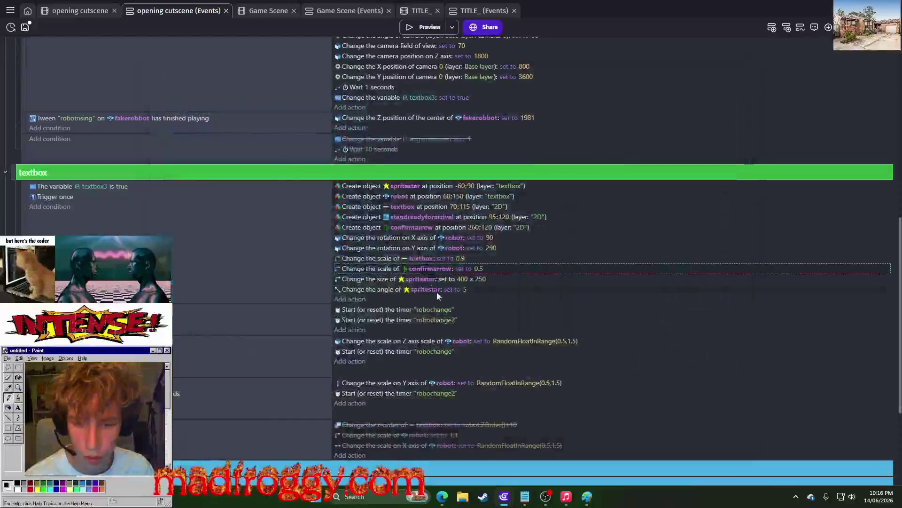
left_click(485, 271)
type("0.45")
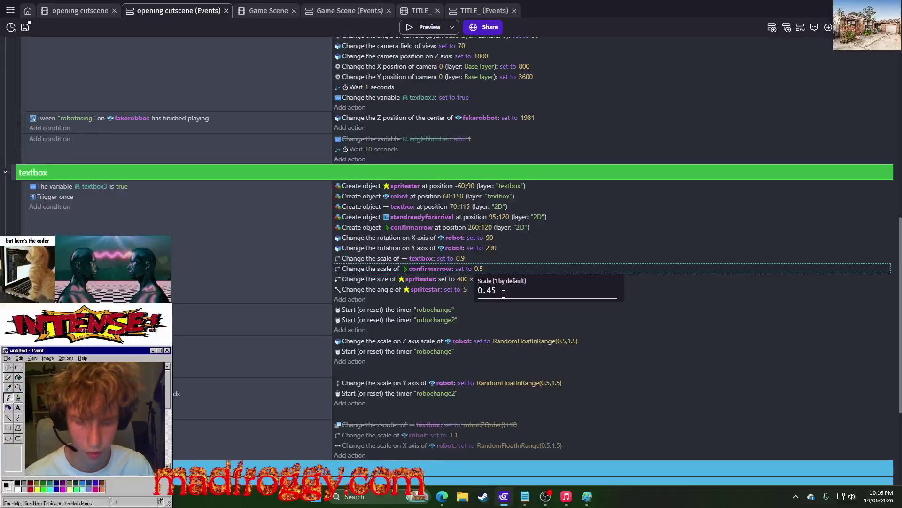
key("Return")
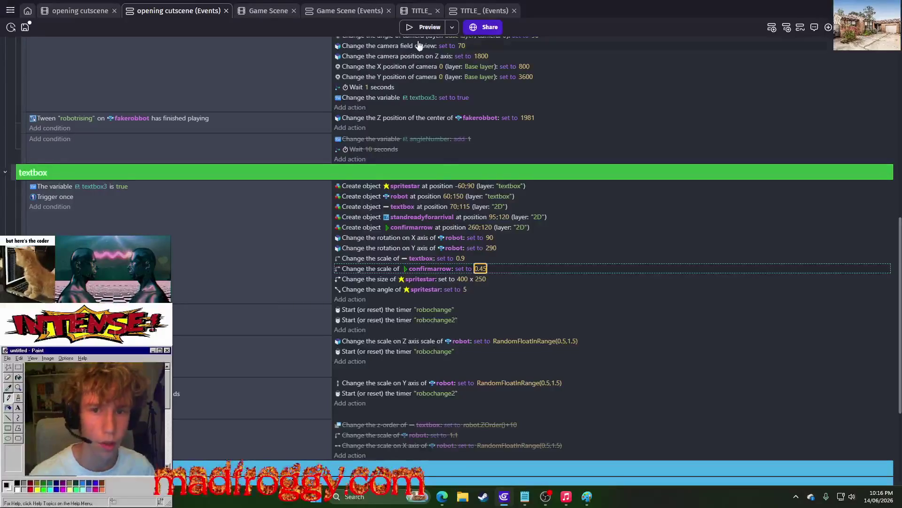
left_click(431, 33)
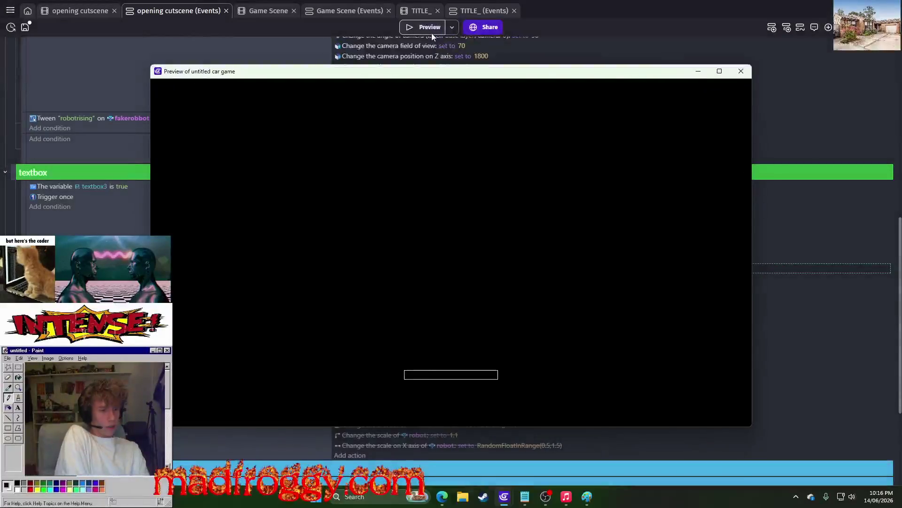
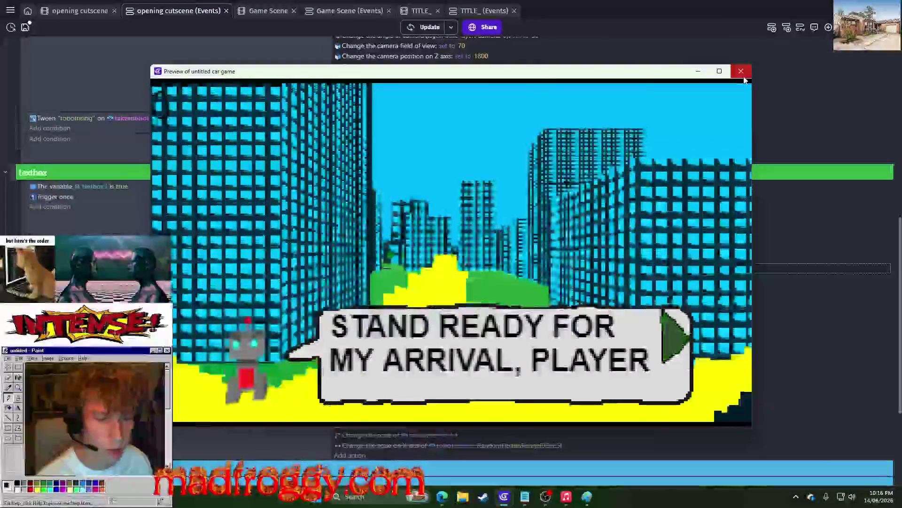
- Change the confirmarrow's X creation position to 256 and preview the game
left_click(743, 72)
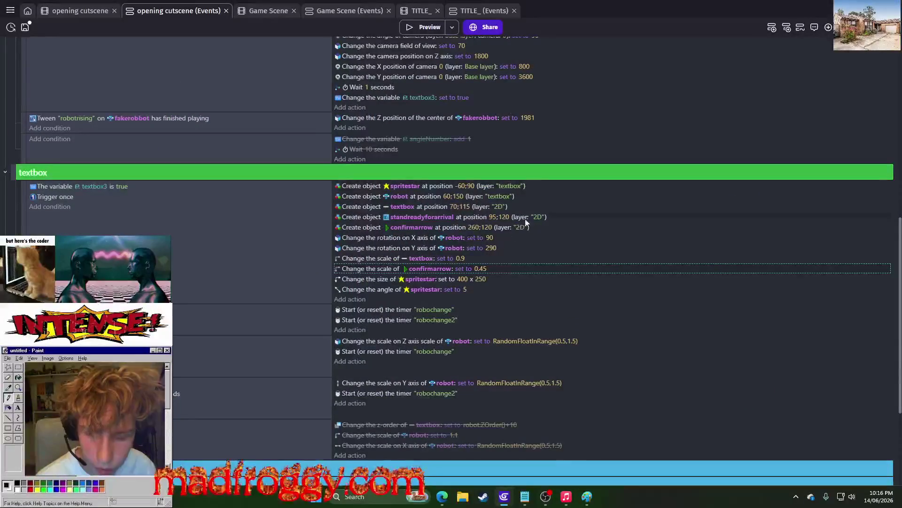
left_click(477, 229)
left_click(481, 250)
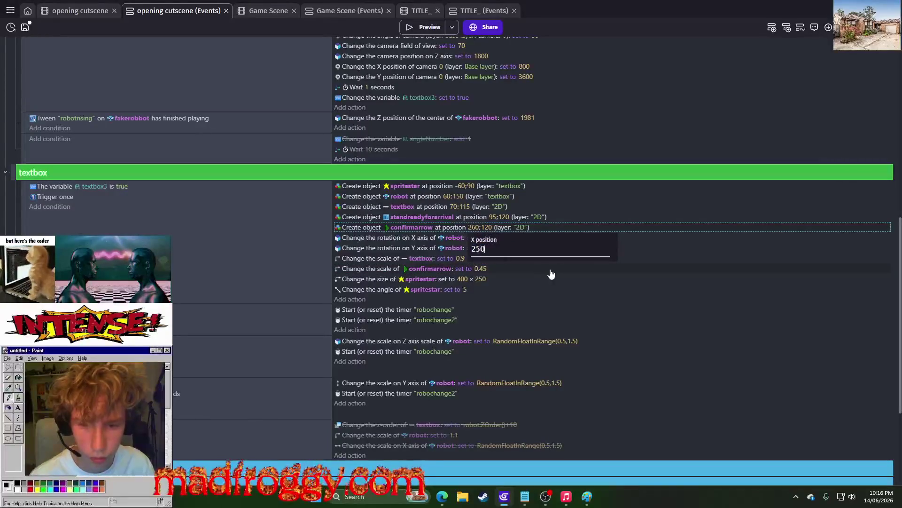
type("6")
key("Return")
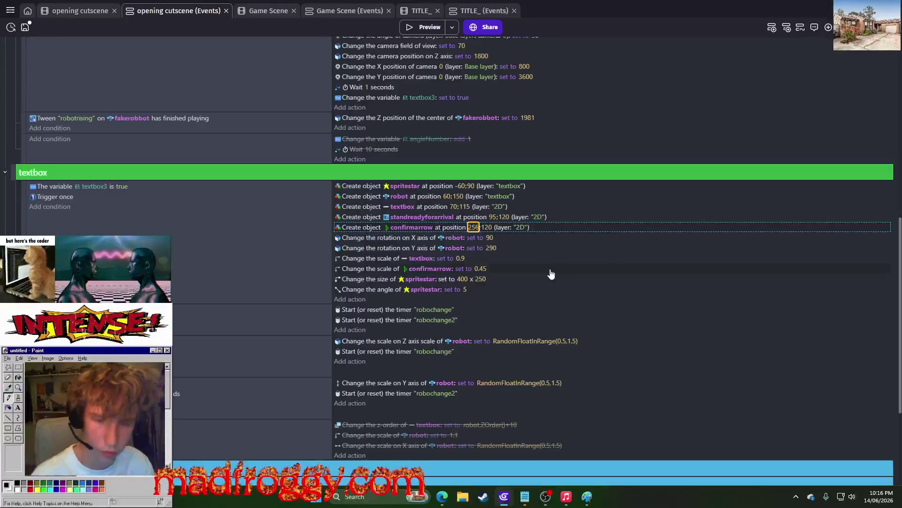
left_click(423, 29)
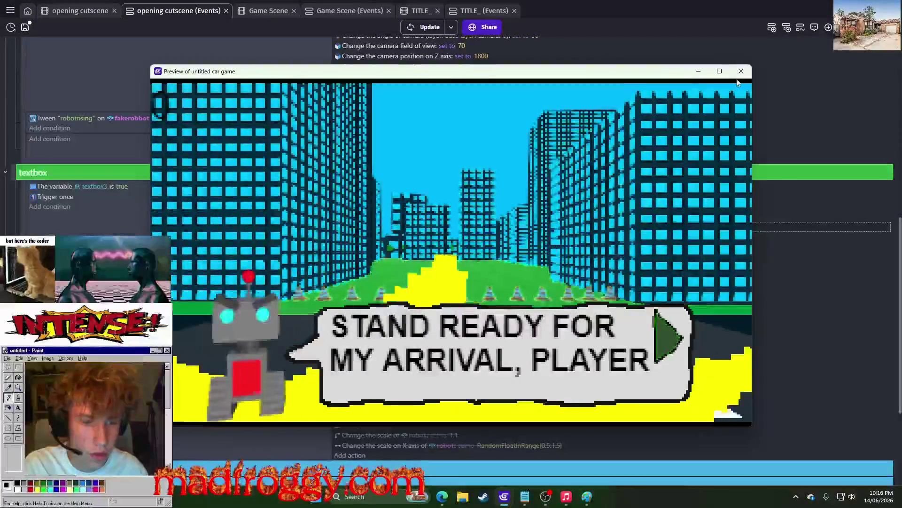
- Adjust the confirmarrow X position to 258, preview it, then search Windows for 'pokemon red text box'
left_click(742, 71)
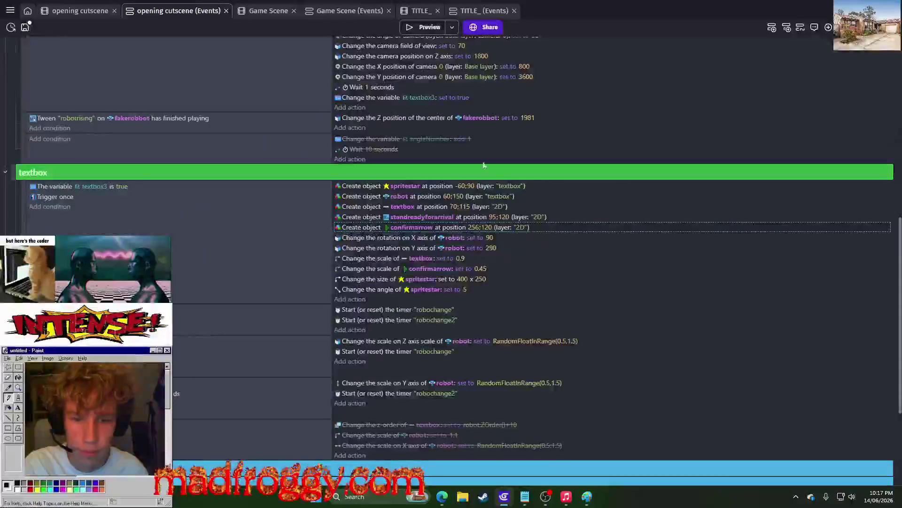
left_click(477, 226)
left_click(498, 254)
key("BackSpace")
type("8")
key("Return")
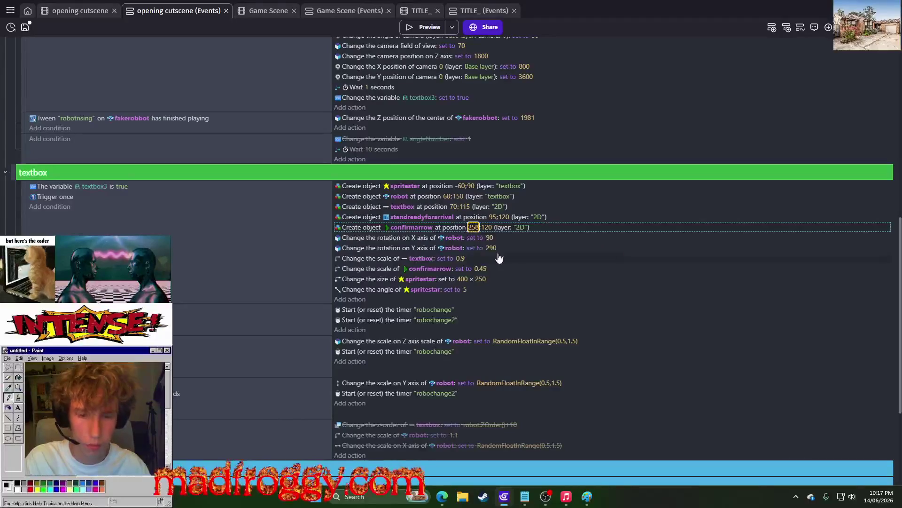
left_click(413, 27)
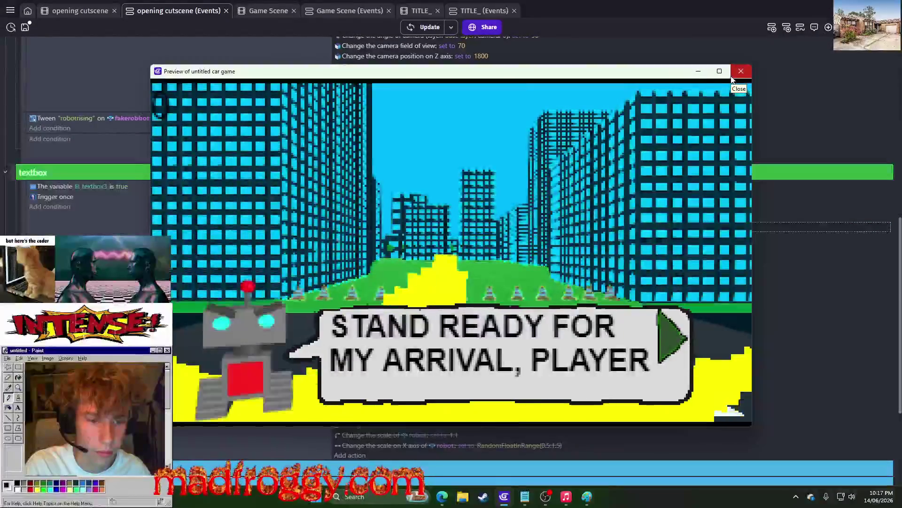
left_click(732, 77)
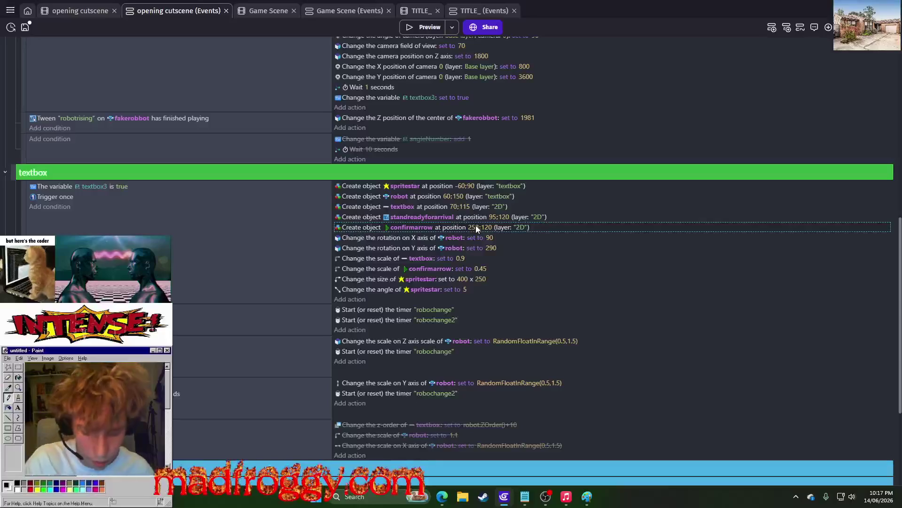
key("super")
type("pokemo")
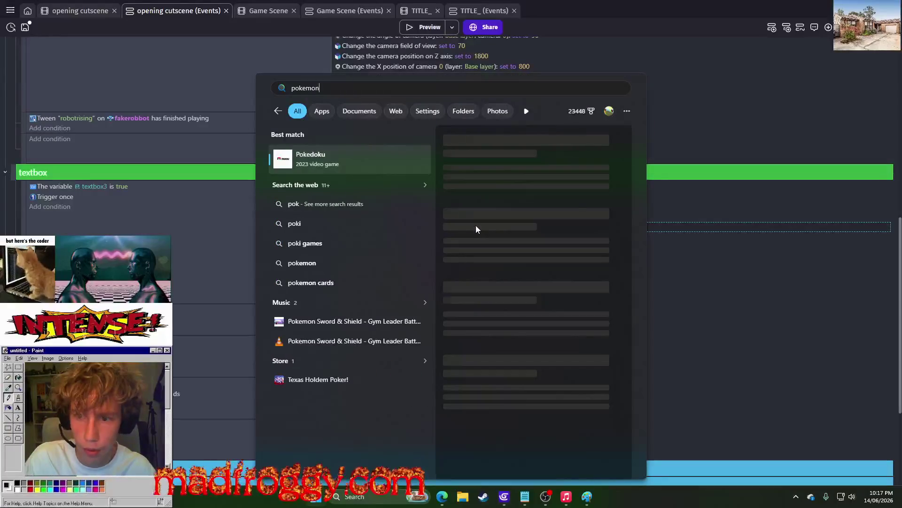
type("n red tex")
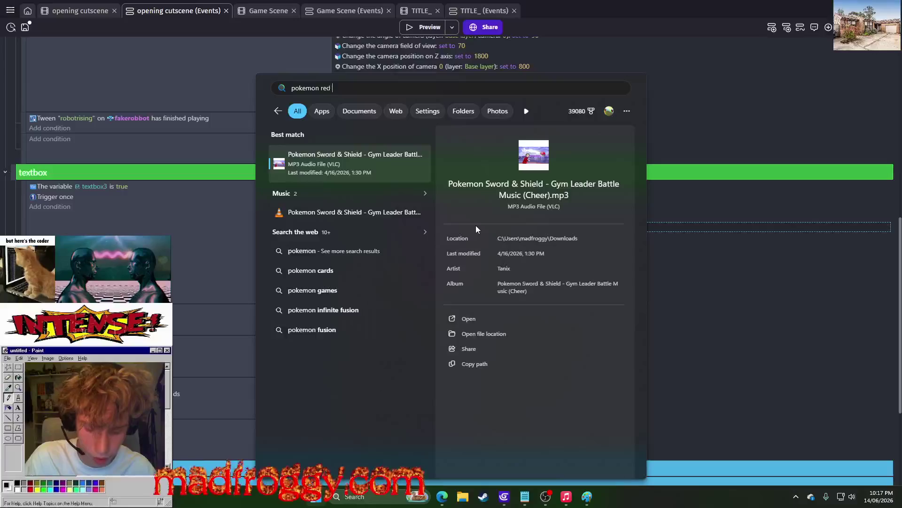
type("t box")
key("Escape")
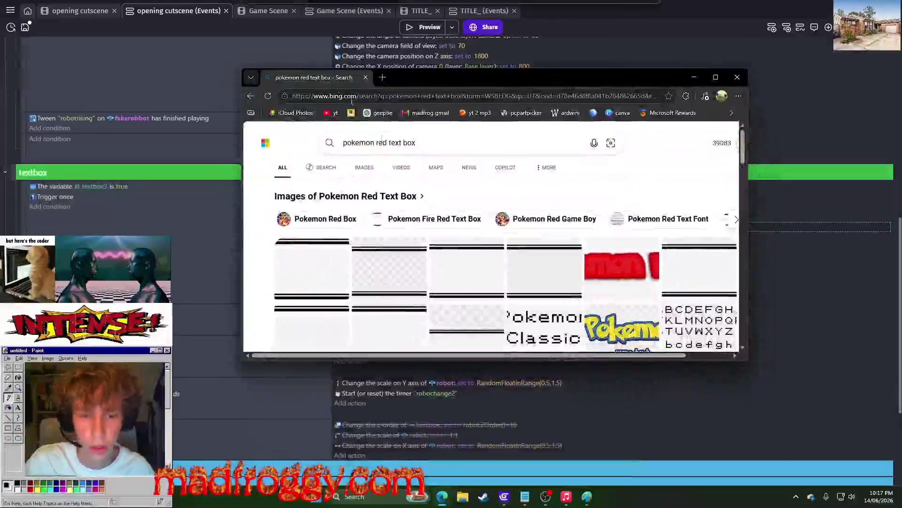
left_click(364, 167)
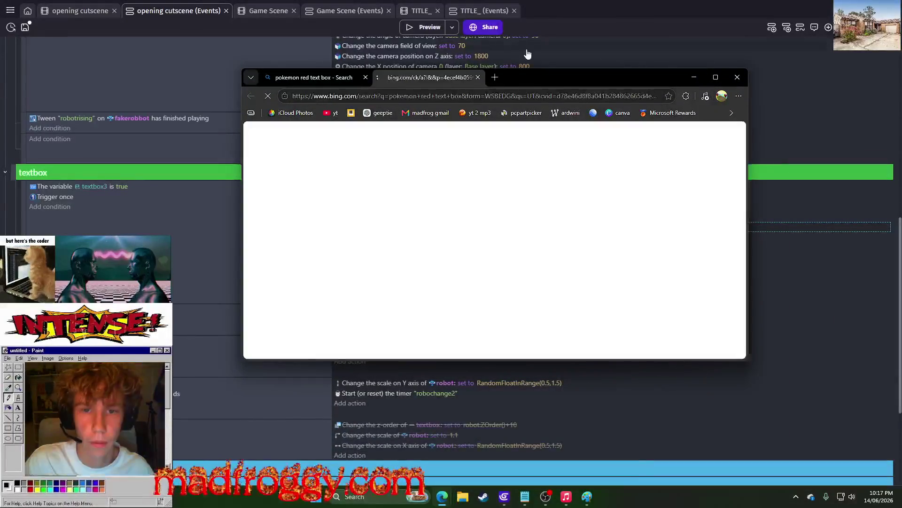
left_click_drag(549, 69, 549, 16)
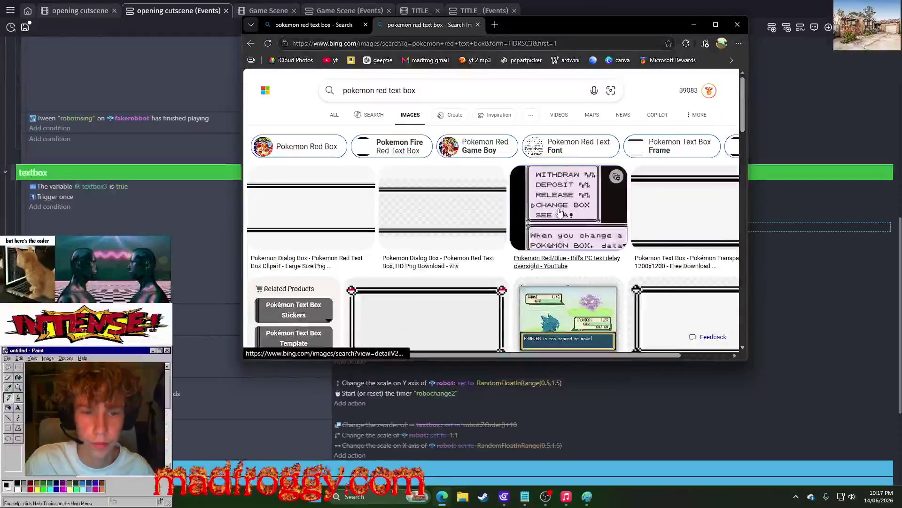
left_click(531, 207)
scroll(484, 204, "down", 2)
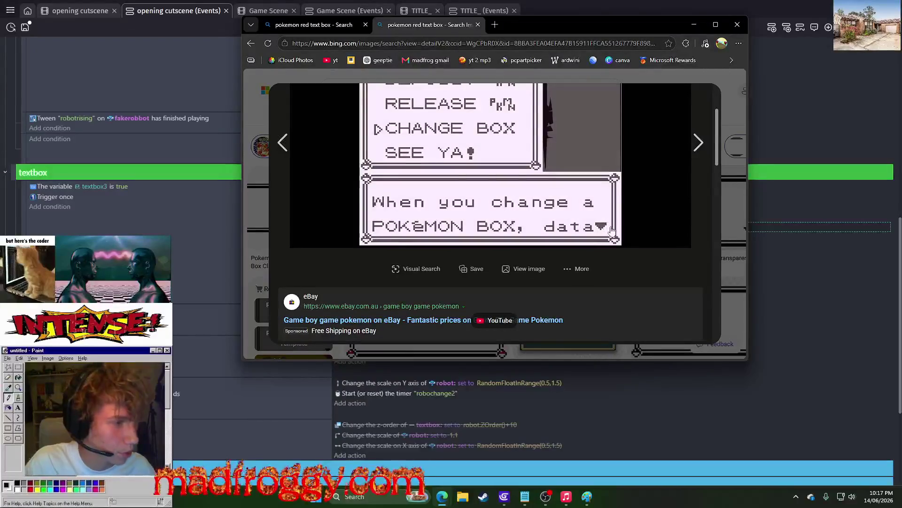
scroll(658, 212, "up", 2)
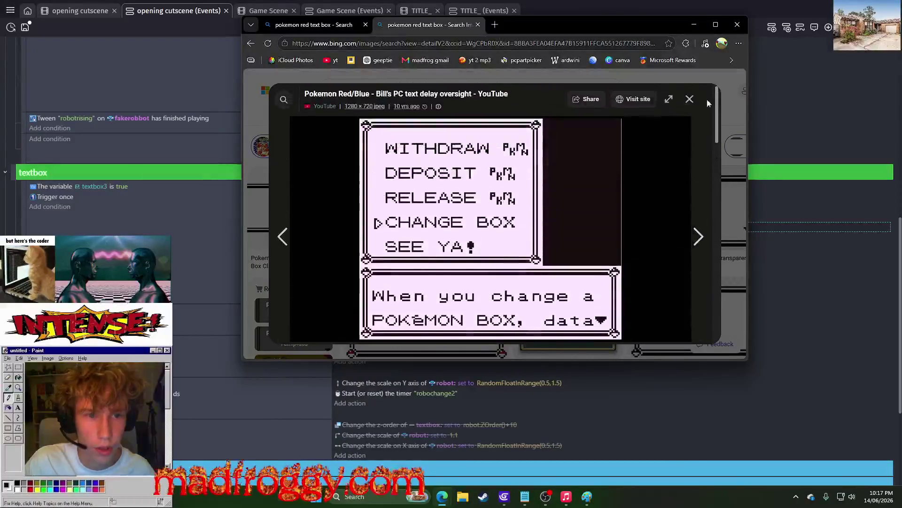
key("Escape")
scroll(466, 245, "down", 10)
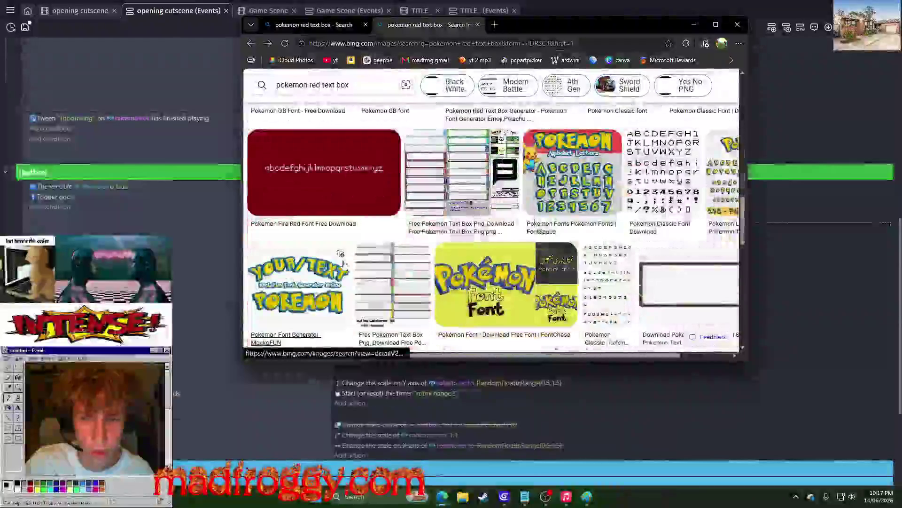
scroll(409, 206, "down", 10)
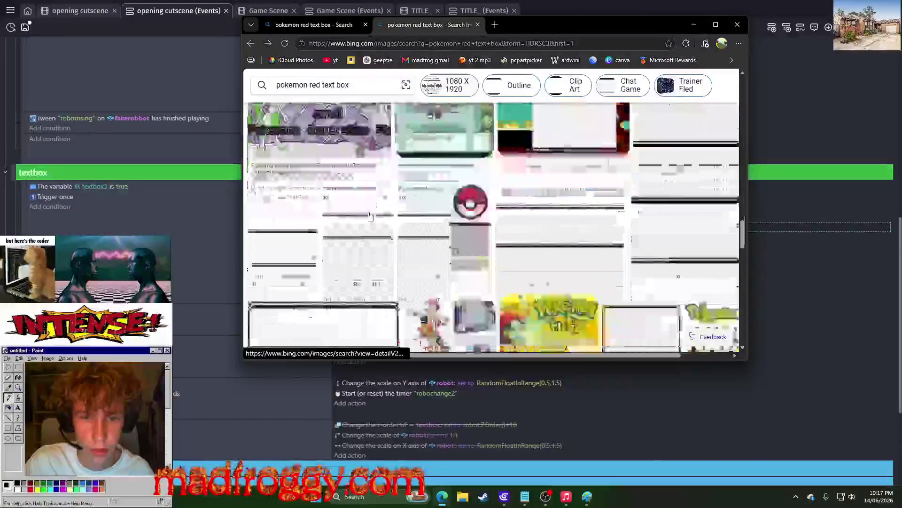
scroll(375, 211, "down", 2)
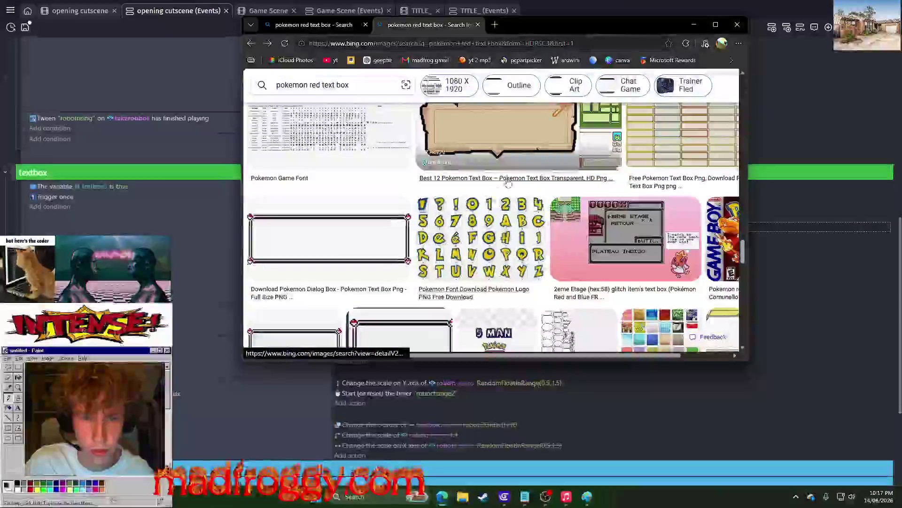
scroll(543, 231, "up", 2)
left_click(542, 230)
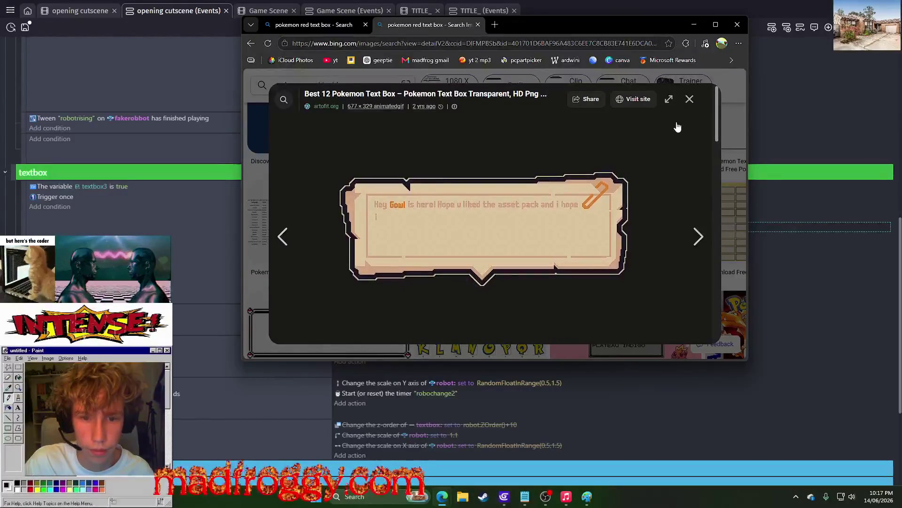
left_click(690, 99)
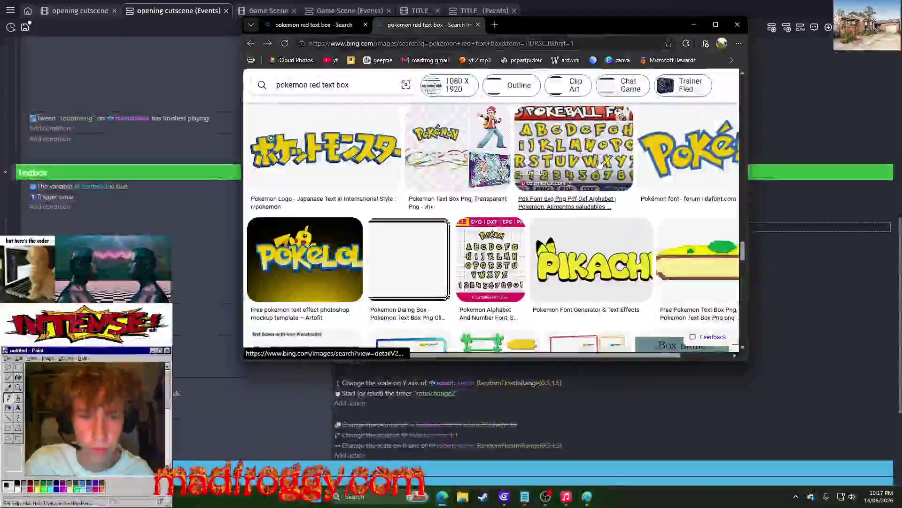
scroll(607, 141, "down", 5)
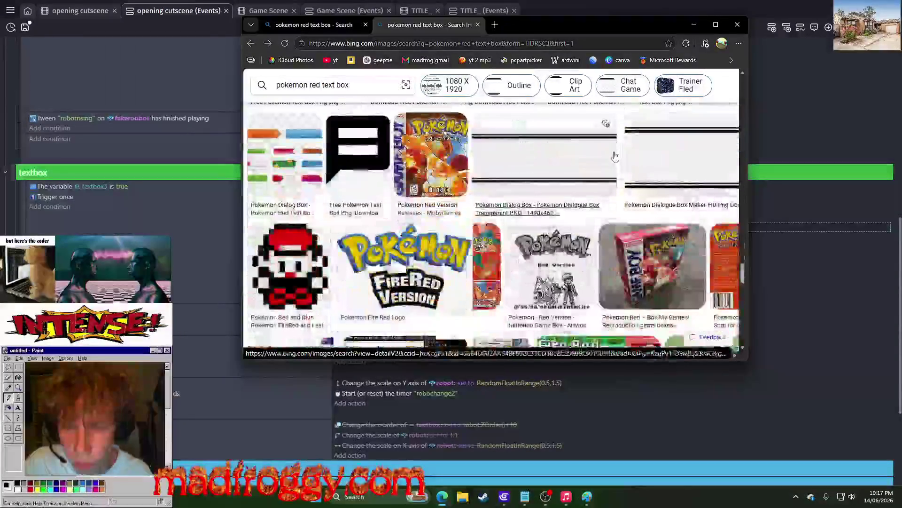
scroll(611, 141, "down", 3)
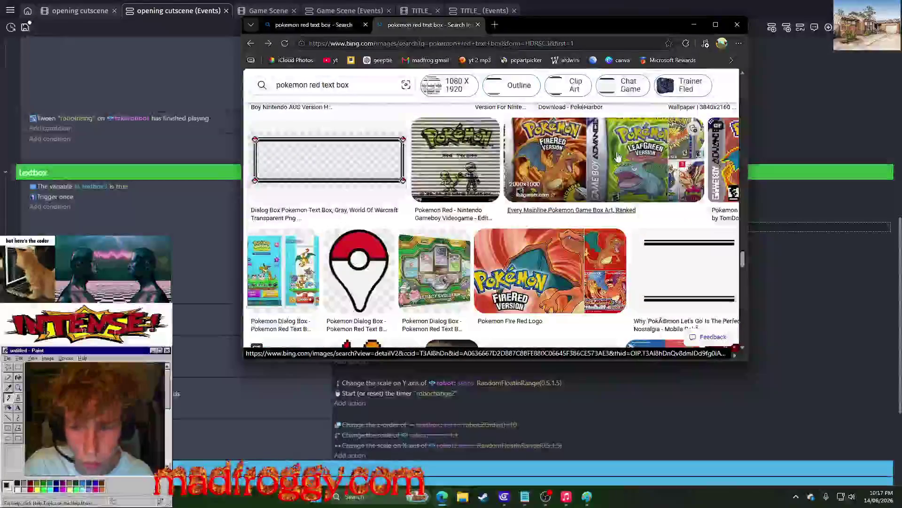
scroll(618, 157, "down", 5)
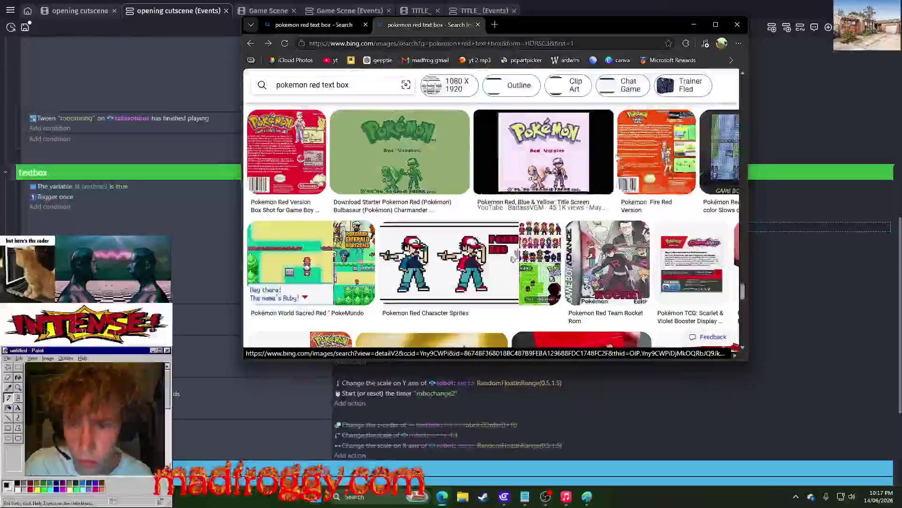
left_click(689, 30)
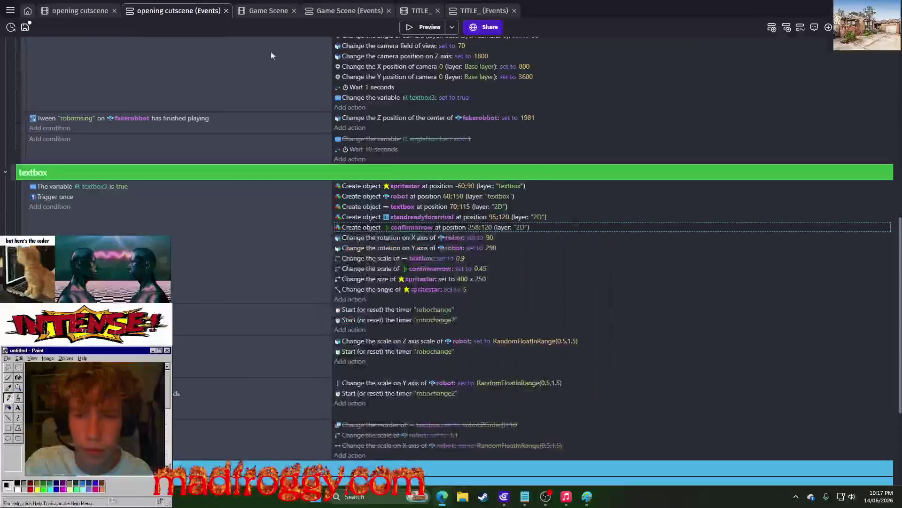
- Delete the old confirmarrow scale action and paste a copy of the spritestar size action
left_click(98, 13)
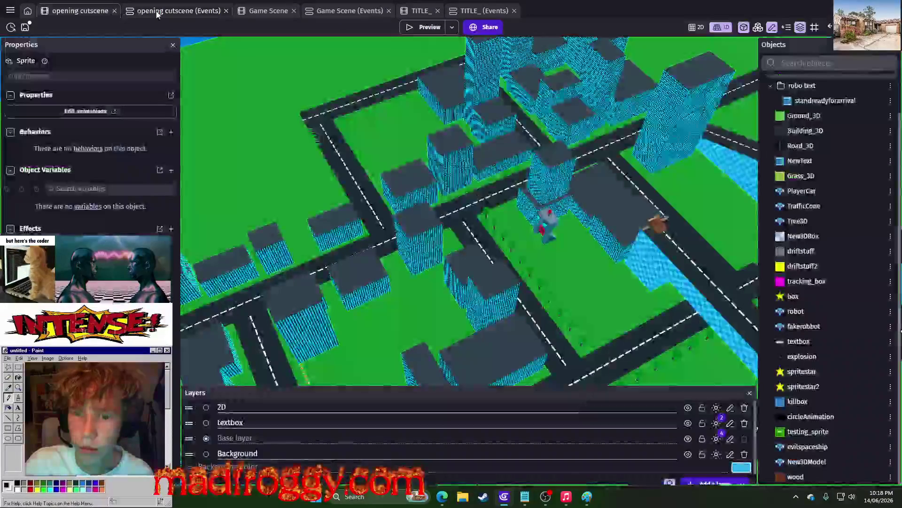
left_click(164, 10)
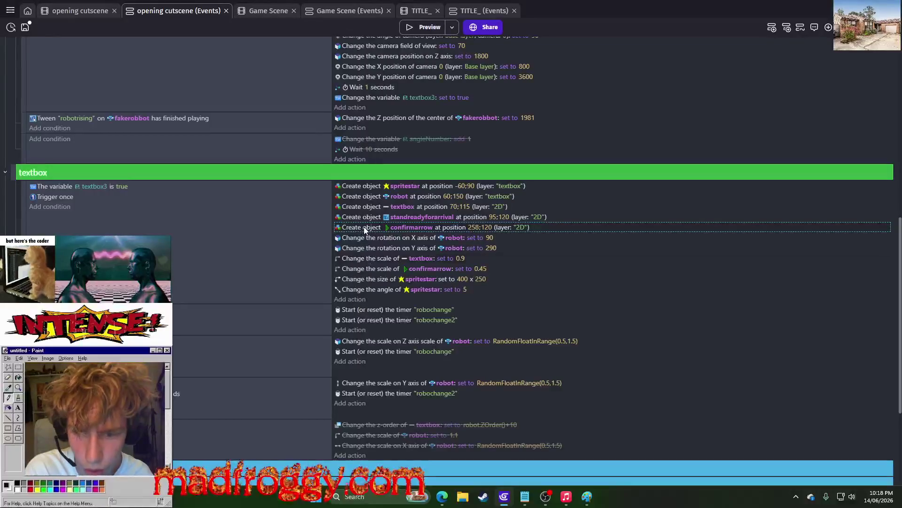
left_click(359, 262)
left_click(365, 268)
key("Delete")
right_click(368, 270)
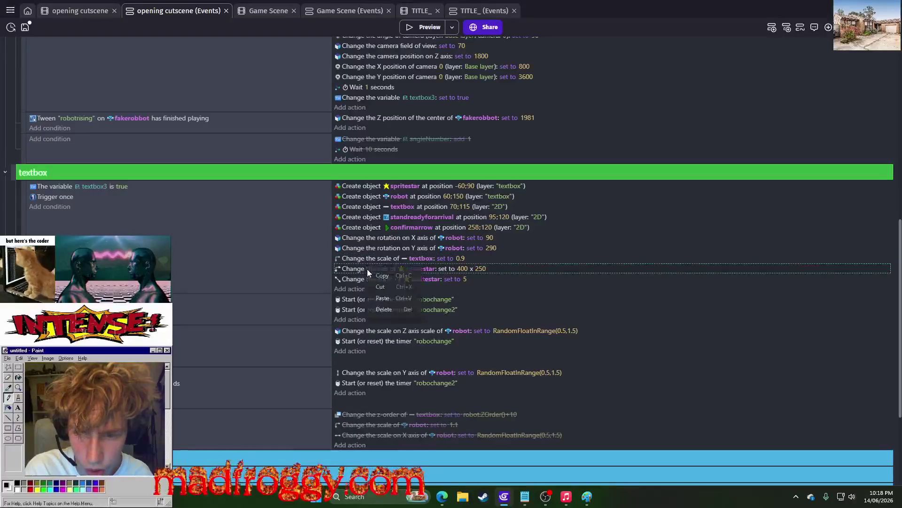
left_click(383, 298)
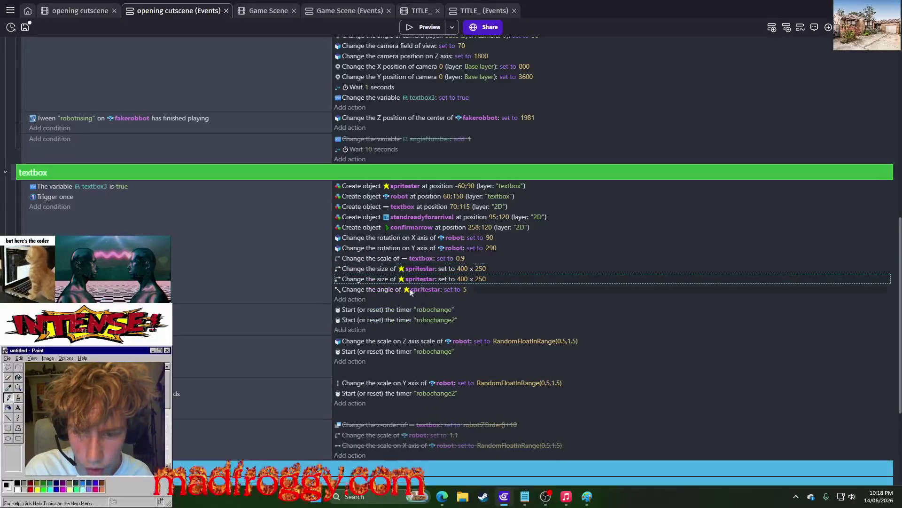
left_click(460, 280)
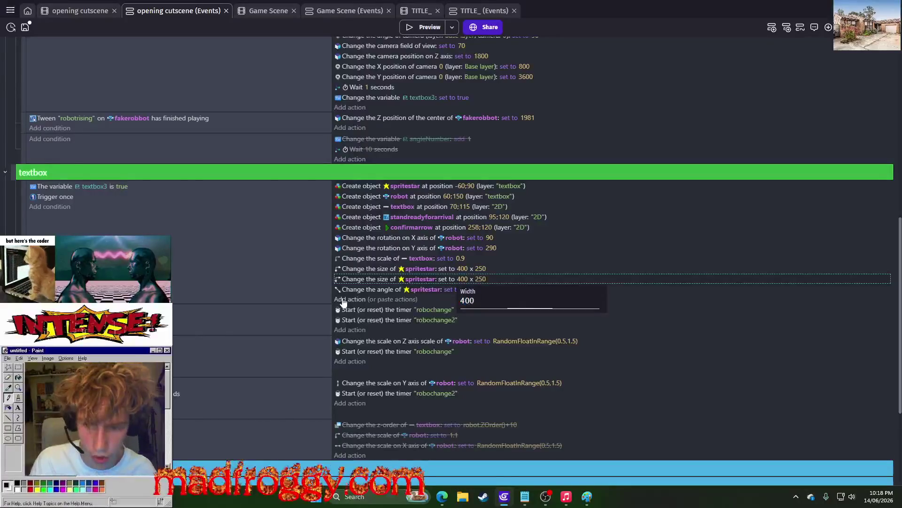
- Add a Scale on Y axis action setting confirmarrow's Y scale to 0.3
left_click(346, 300)
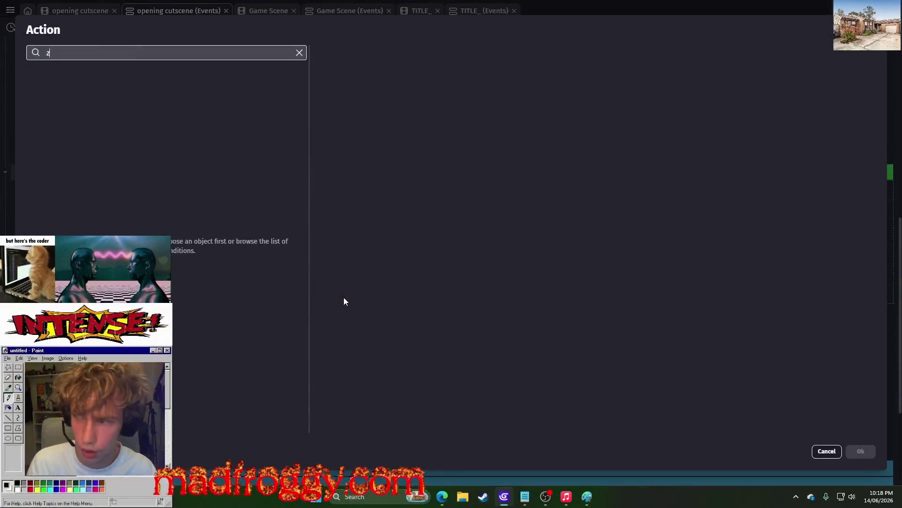
type("scale")
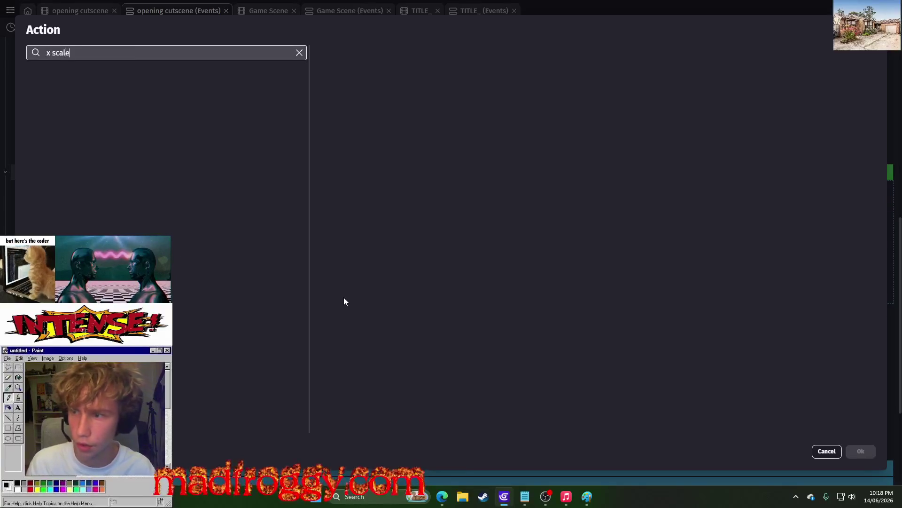
left_click(208, 153)
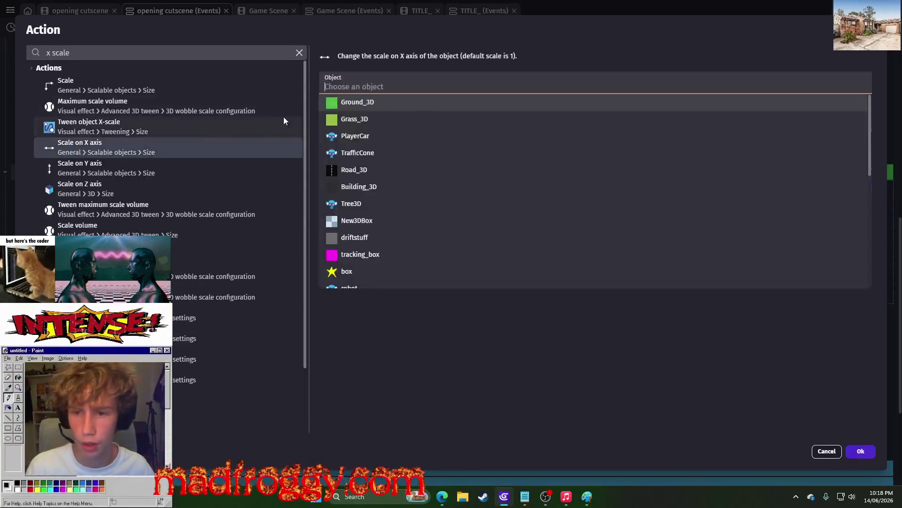
left_click(230, 165)
left_click(342, 88)
scroll(395, 190, "down", 5)
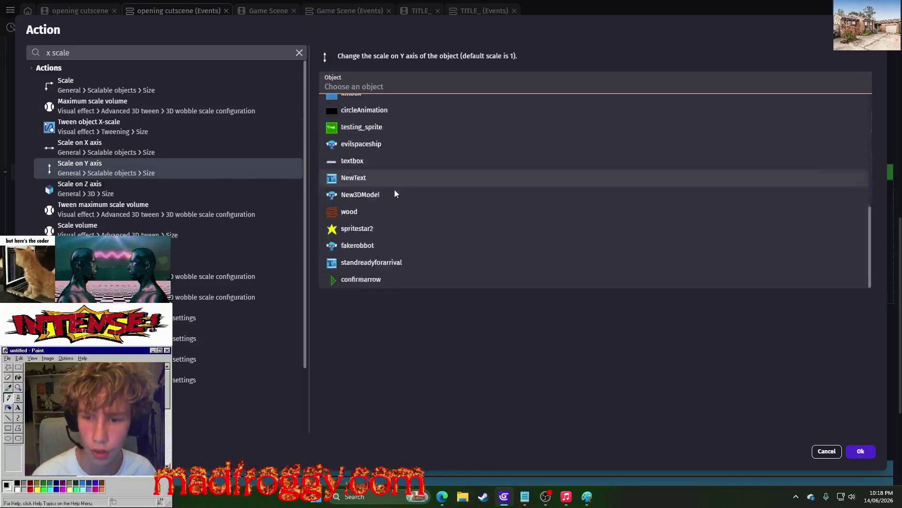
left_click(357, 276)
left_click(383, 167)
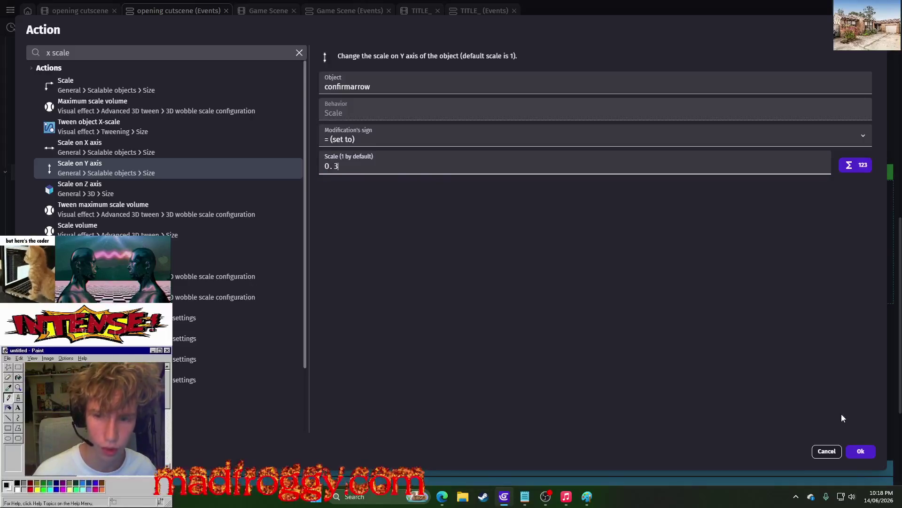
left_click(860, 451)
- Add a Scale on X axis action setting confirmarrow's X scale to 0.5
left_click(351, 309)
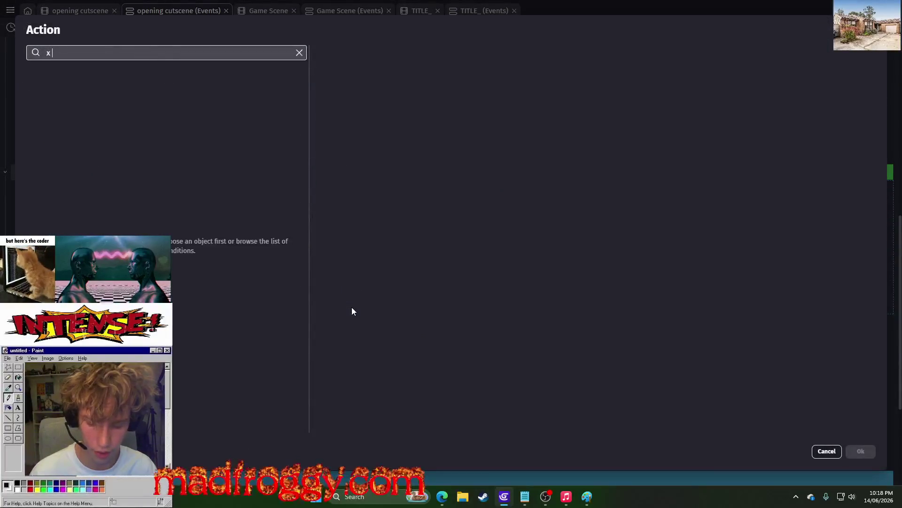
left_click(166, 52)
type("scale")
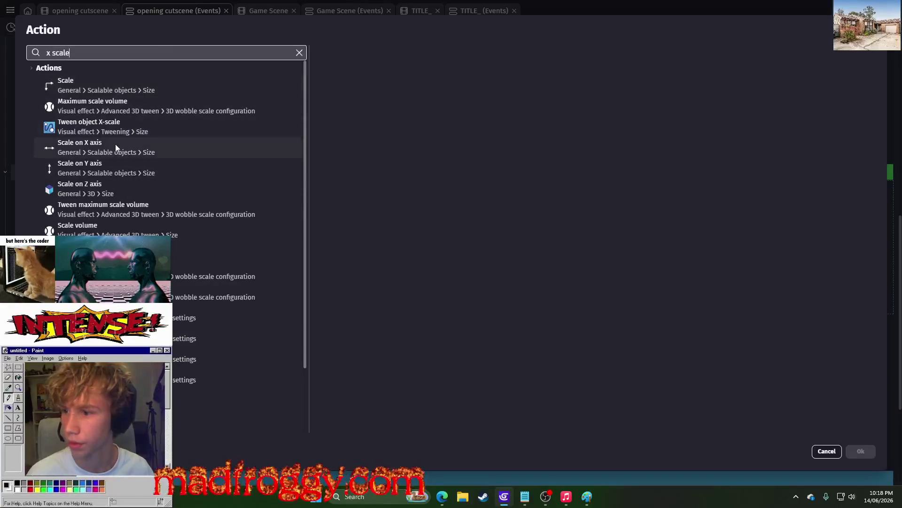
left_click(115, 146)
scroll(360, 276, "down", 5)
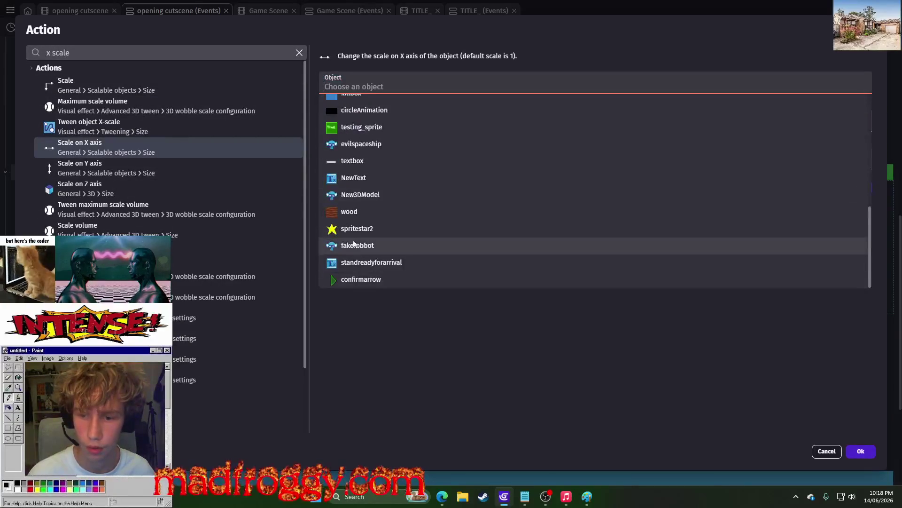
left_click(361, 280)
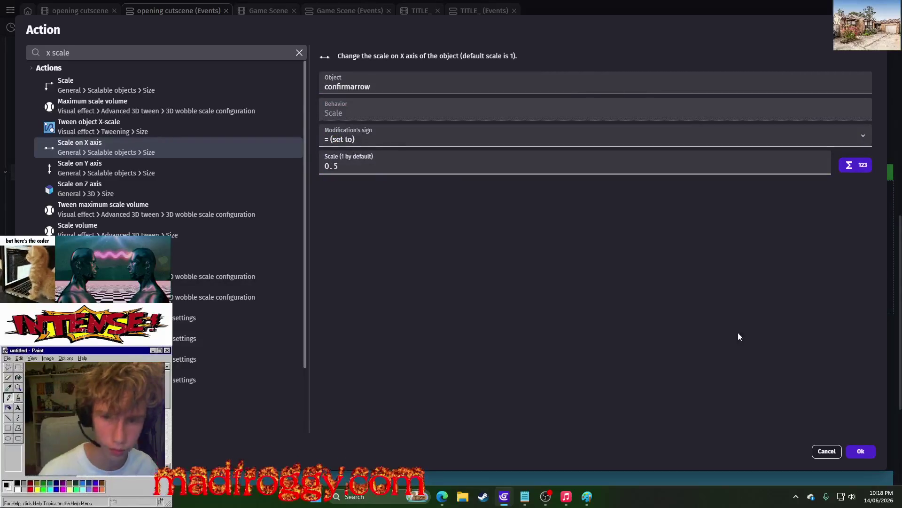
left_click(862, 450)
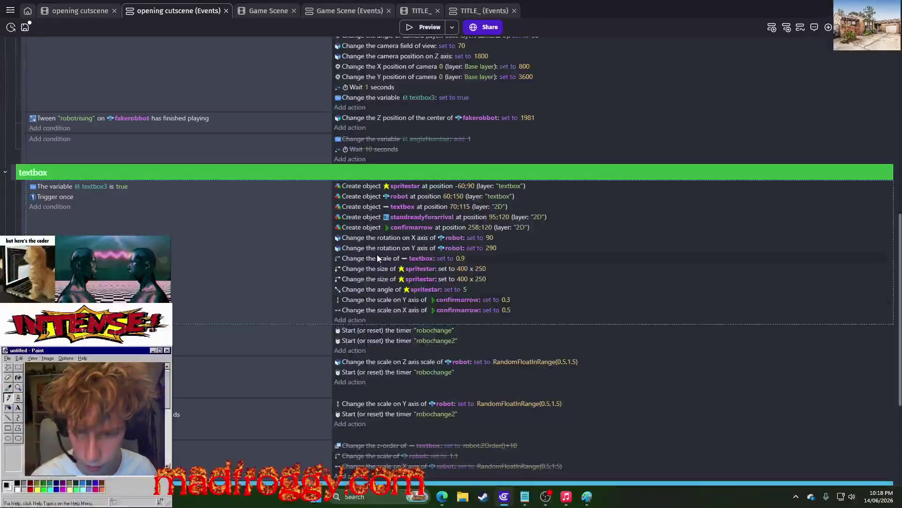
- Move both confirmarrow scale actions above the textbox scale action and preview the game
left_click(365, 300)
left_click(379, 311, "ctrl")
mouse_move(379, 312)
left_mouse_down()
mouse_move(374, 253)
mouse_move(372, 260)
left_mouse_up()
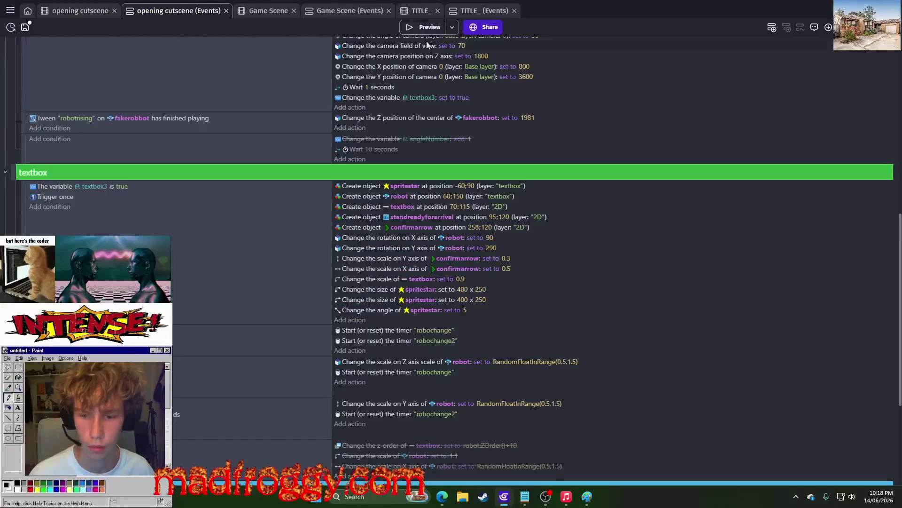
scroll(442, 207, "down", 3)
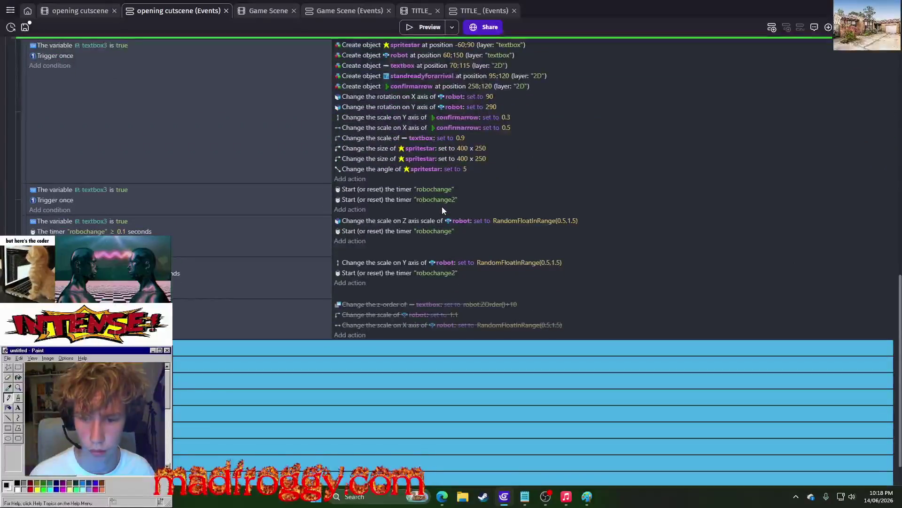
scroll(442, 206, "up", 2)
left_click(416, 26)
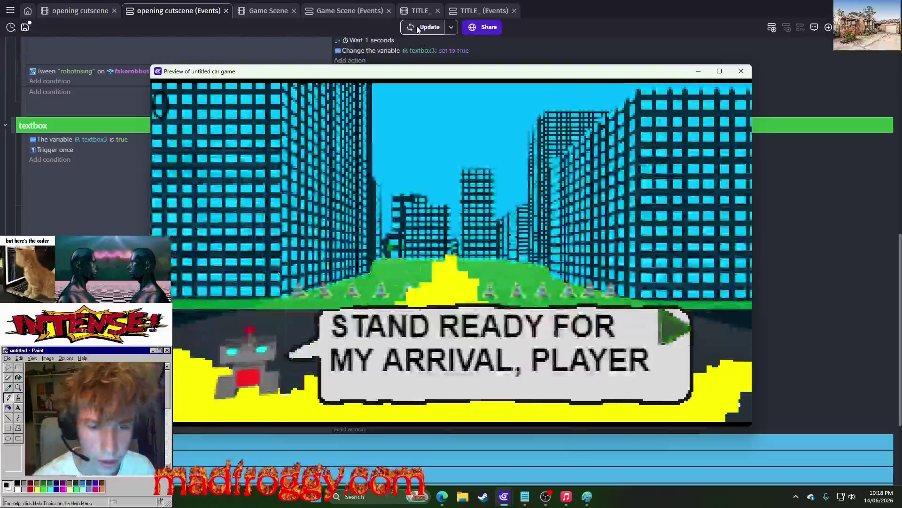
left_click(741, 71)
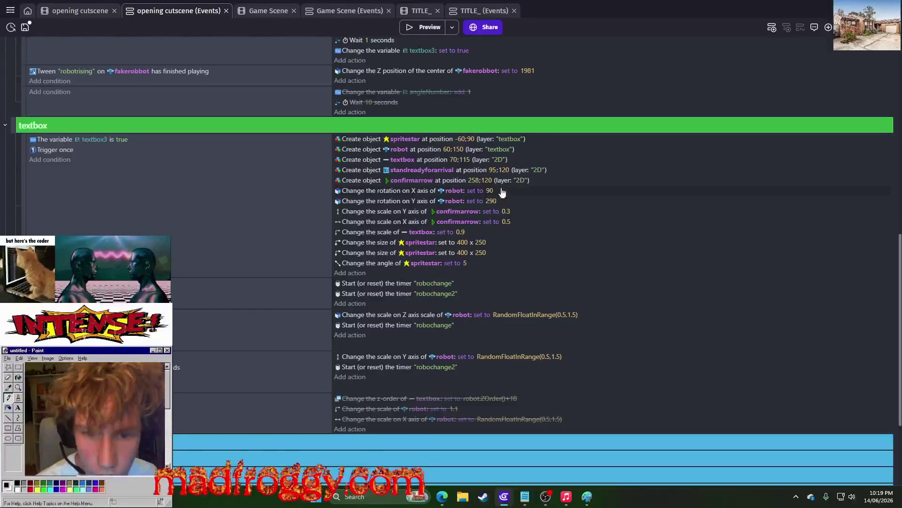
- Set the confirmarrow creation position to 255;125 and preview the arrow placement
left_click(477, 181)
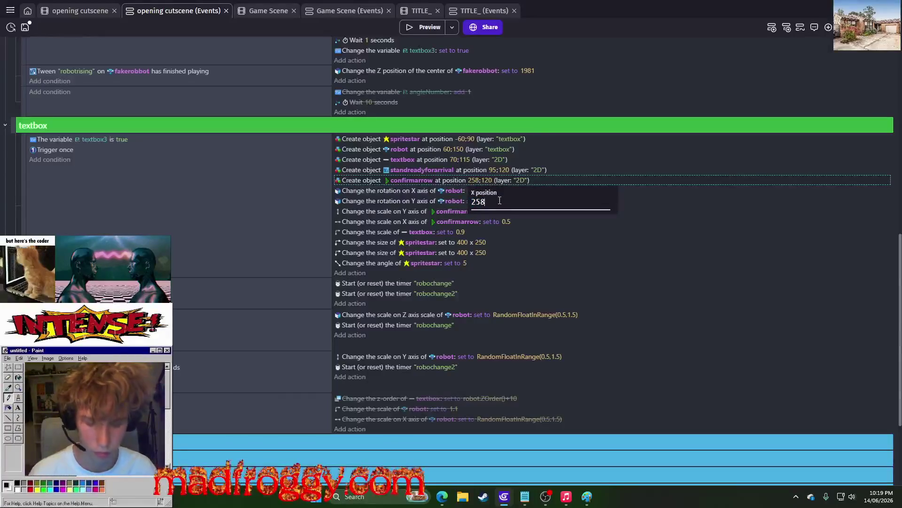
type("5")
key("Return")
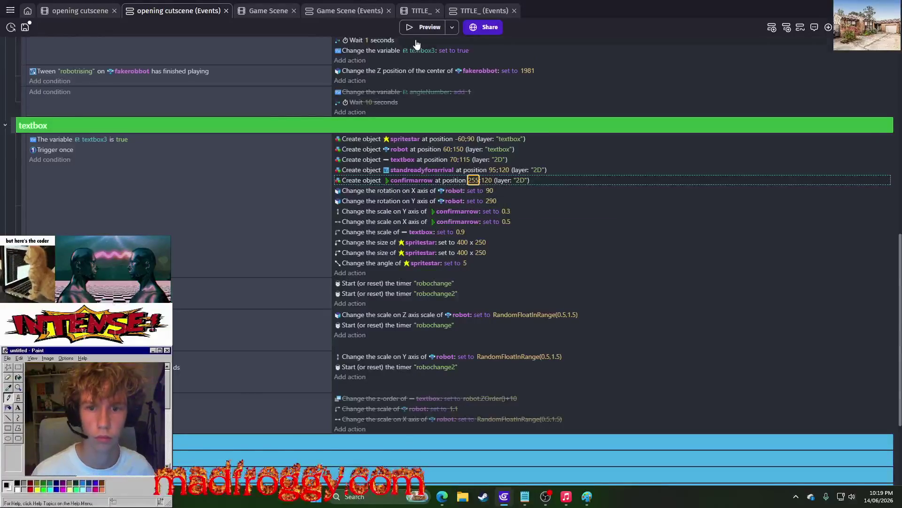
left_click(488, 181)
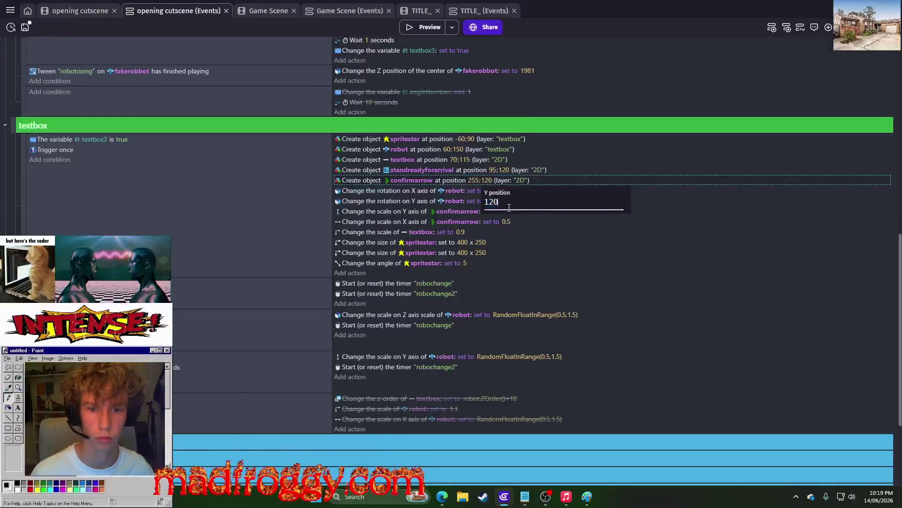
key("BackSpace")
type("5")
key("Return")
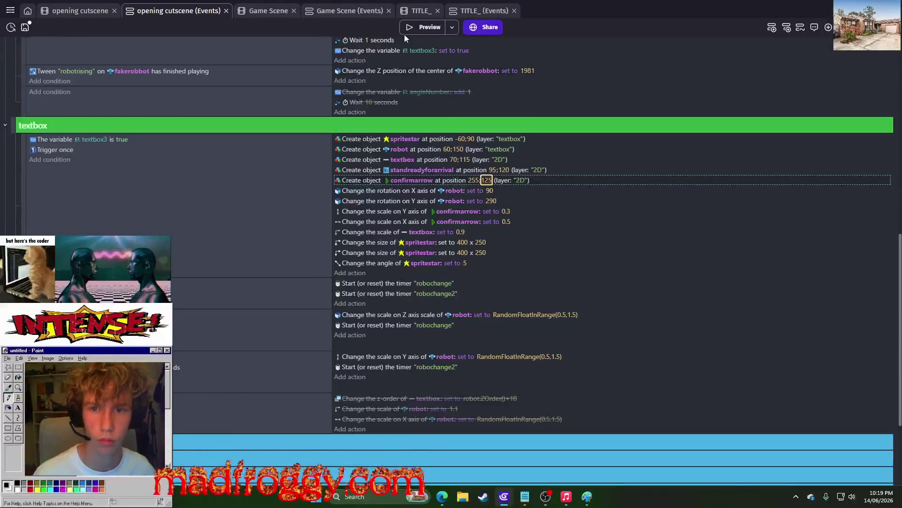
left_click(407, 32)
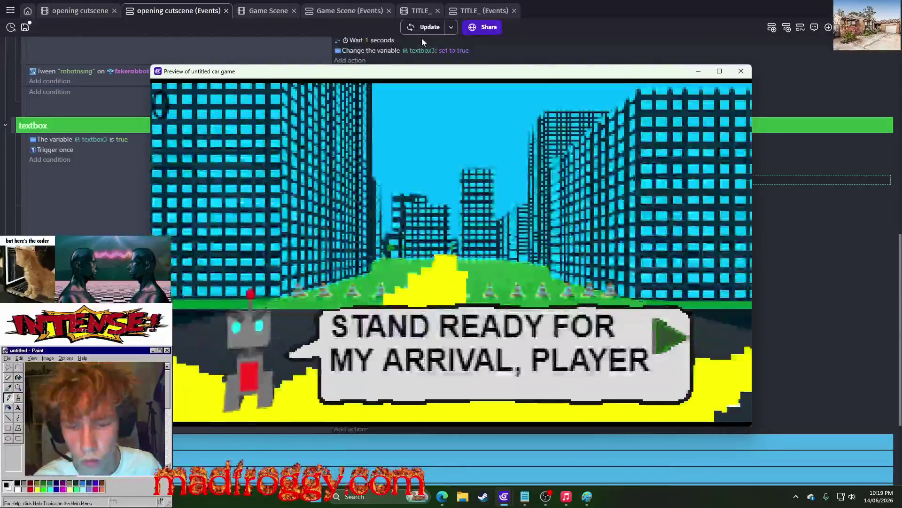
- Try confirmarrow Y positions of 135 and then 155, previewing each
key("alt+F4")
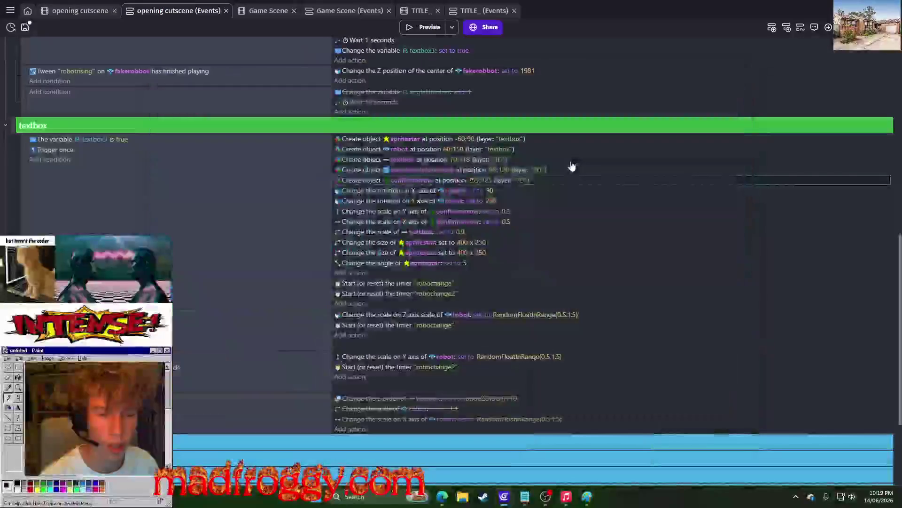
left_click(507, 170)
left_click(484, 179)
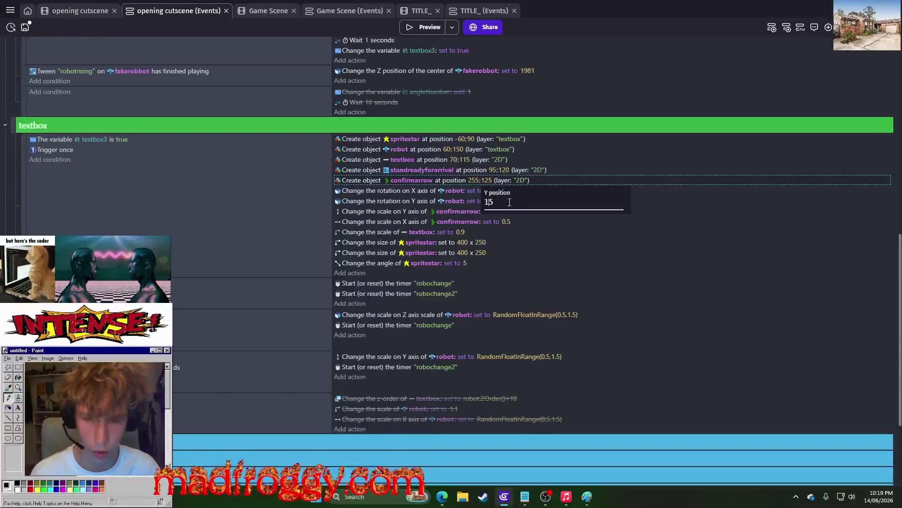
type("3")
key("Return")
left_click(421, 27)
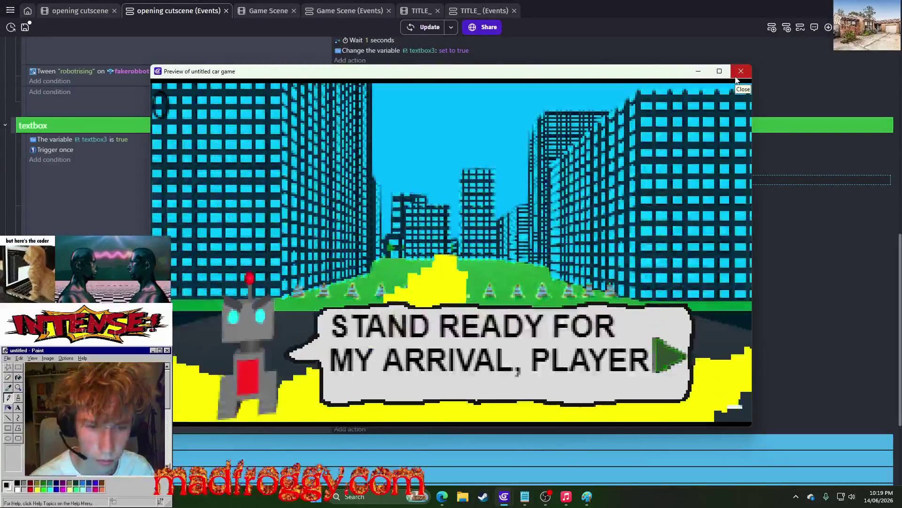
left_click(740, 71)
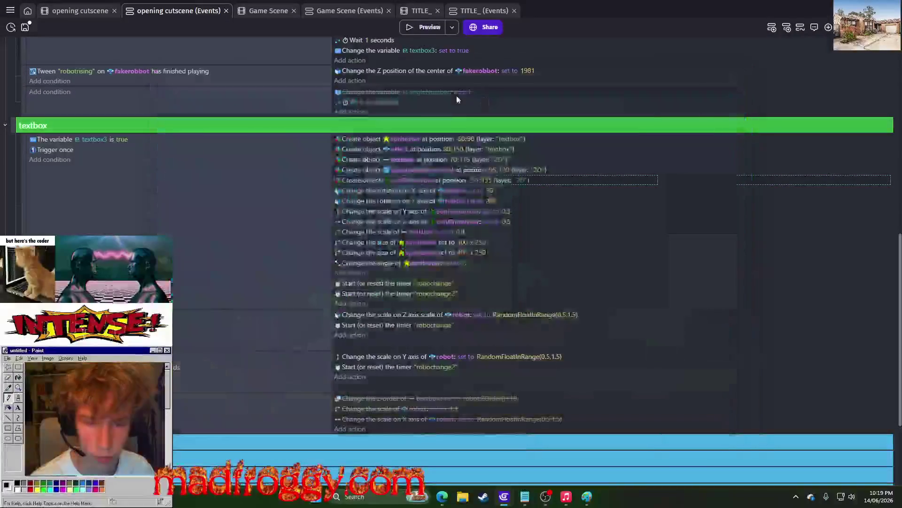
left_click(487, 179)
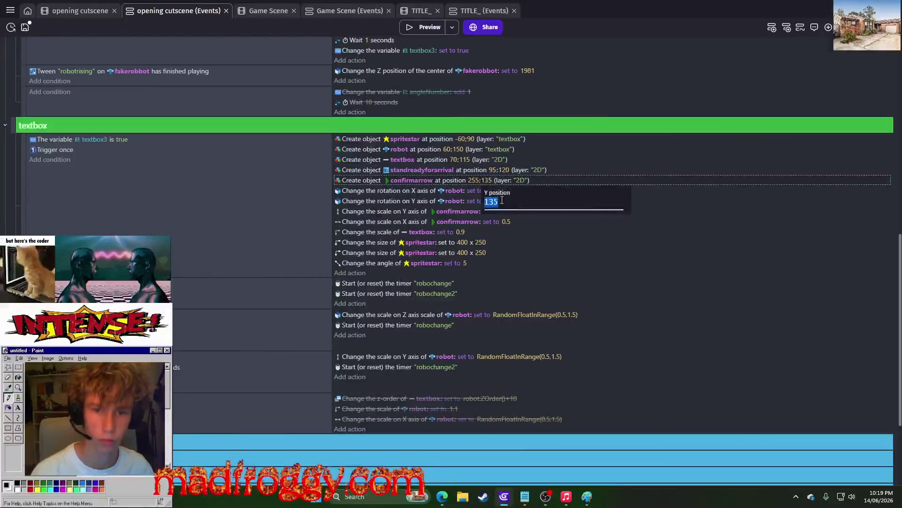
type("155")
key("Return")
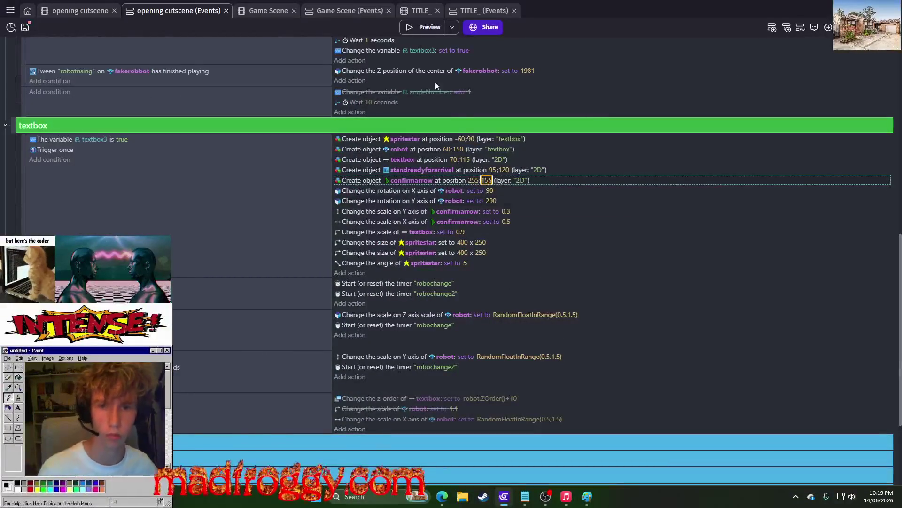
left_click(424, 26)
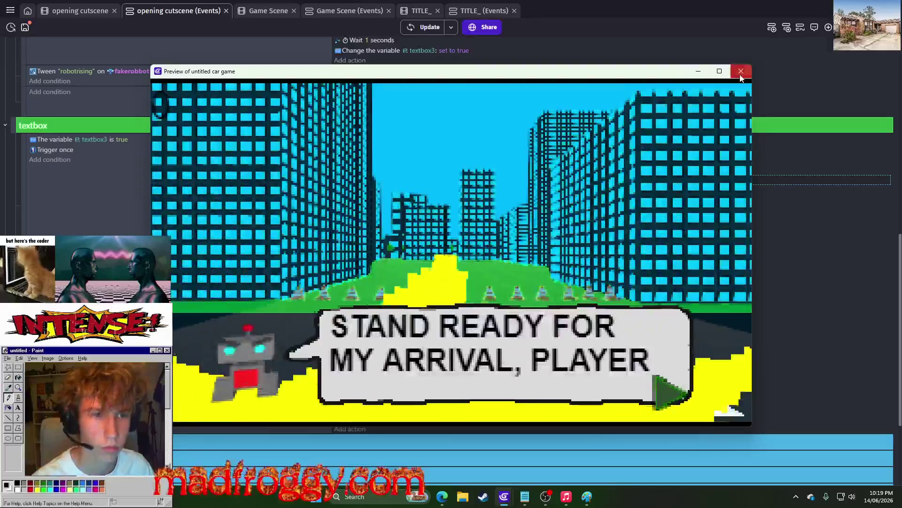
left_click(741, 71)
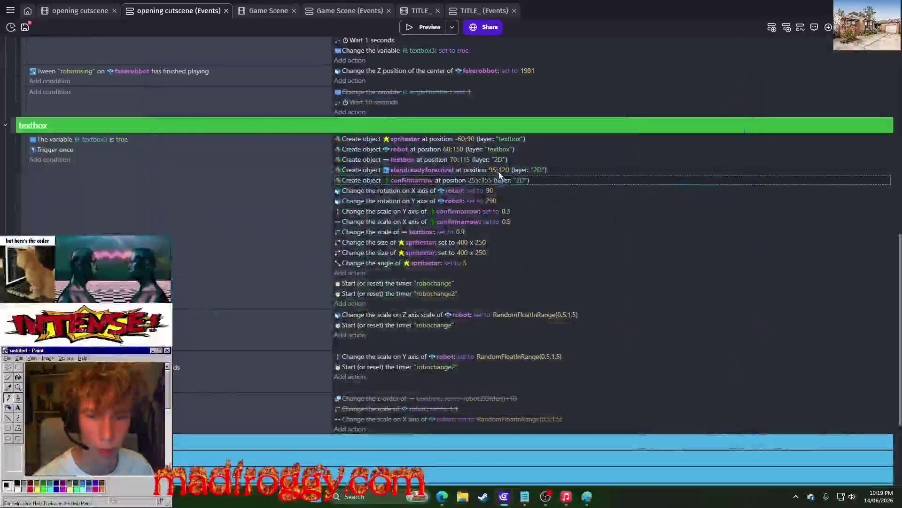
- Settle the confirmarrow Y position at 148 after trying 150, and preview the cutscene
left_click(484, 180)
type("15")
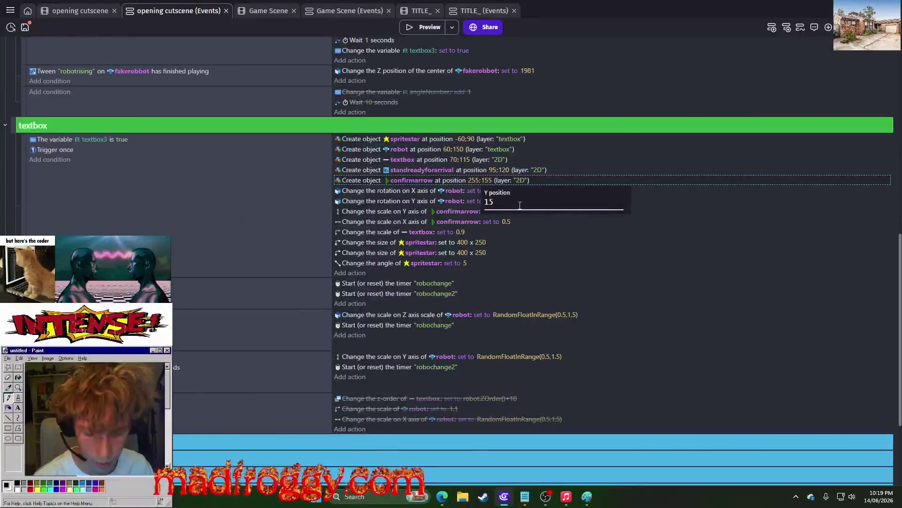
key("Return")
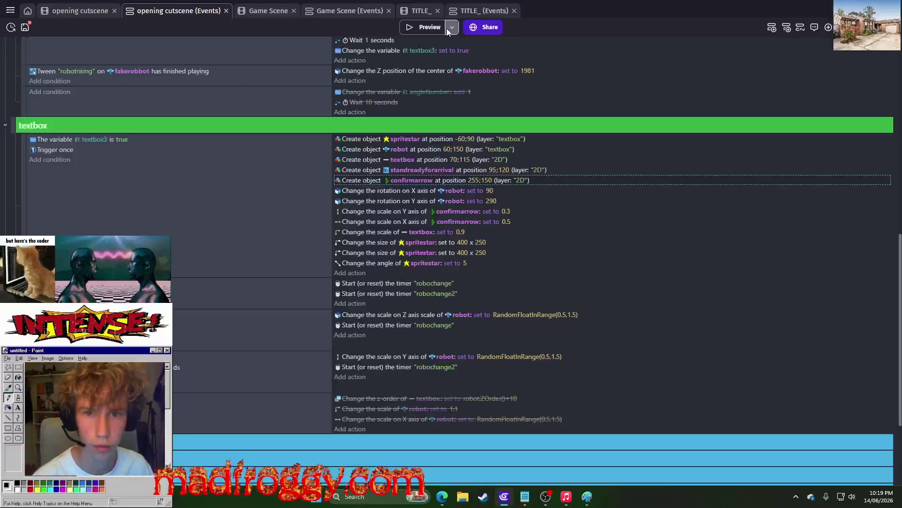
left_click(427, 26)
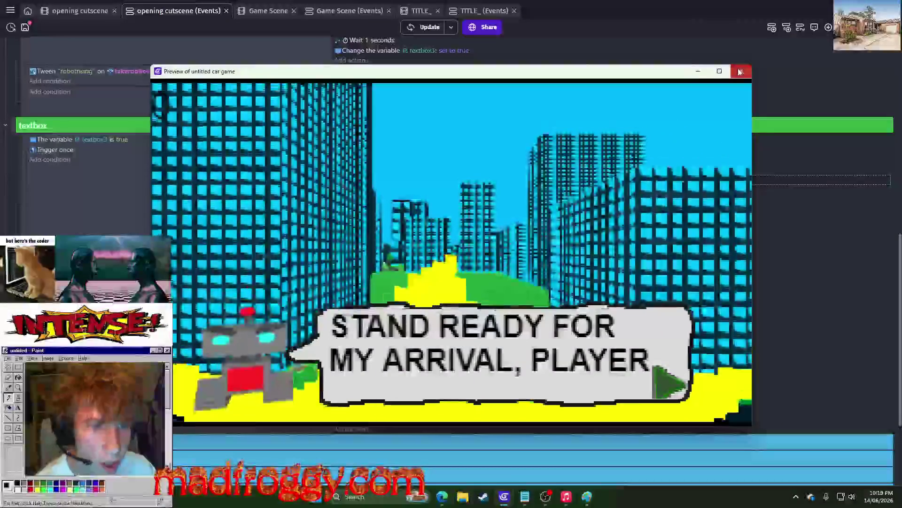
key("alt+F4")
left_click(487, 180)
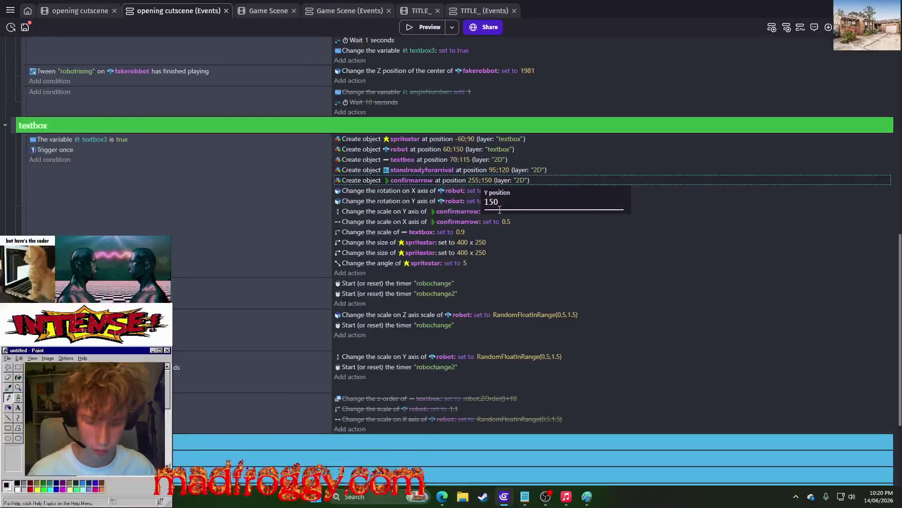
key("BackSpace")
type("8")
key("Return")
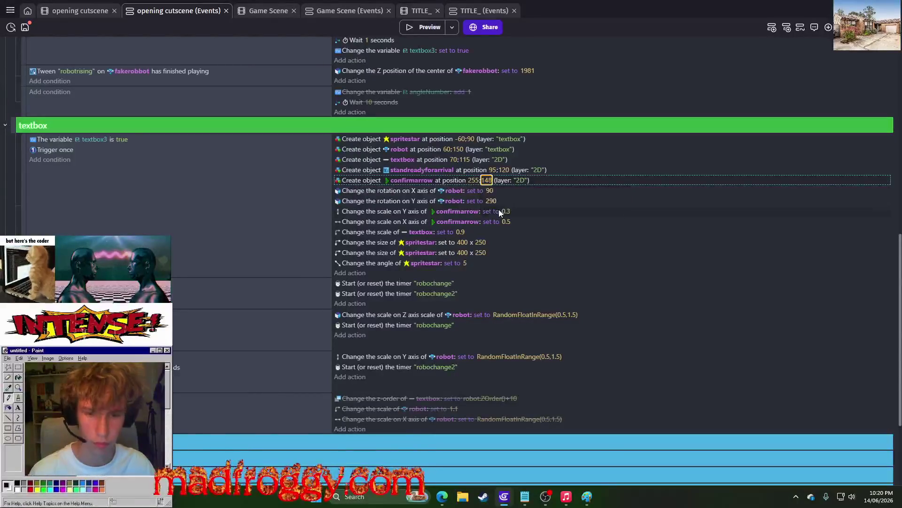
key("F5")
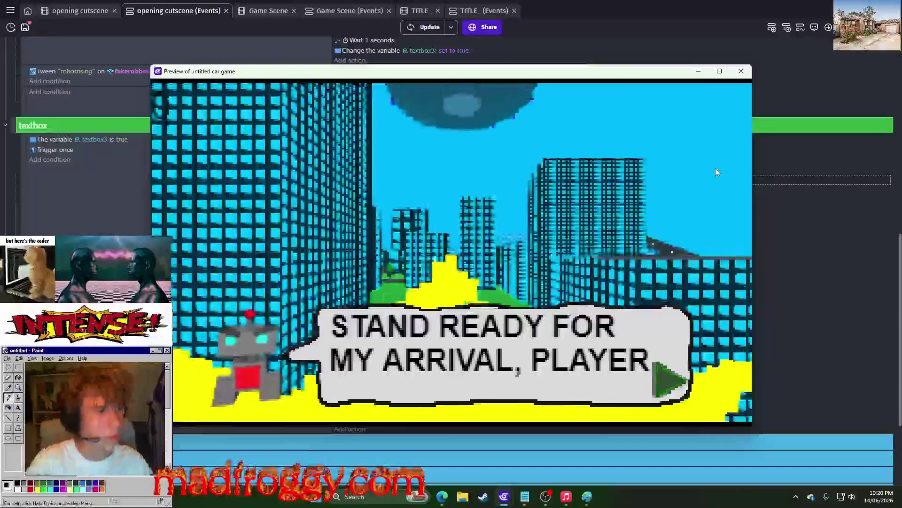
left_click(739, 71)
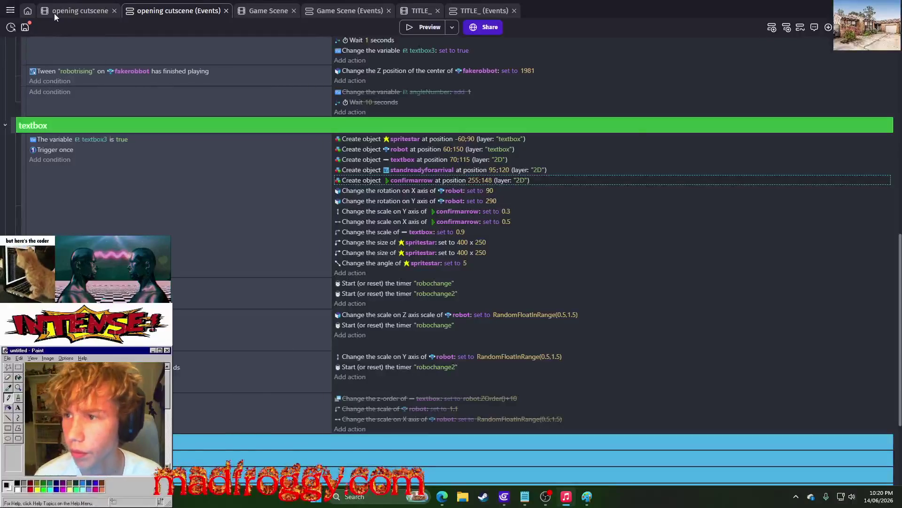
- Save the GDevelop project and bring the Notepad design document to the front
left_click(27, 27)
scroll(372, 202, "up", 3)
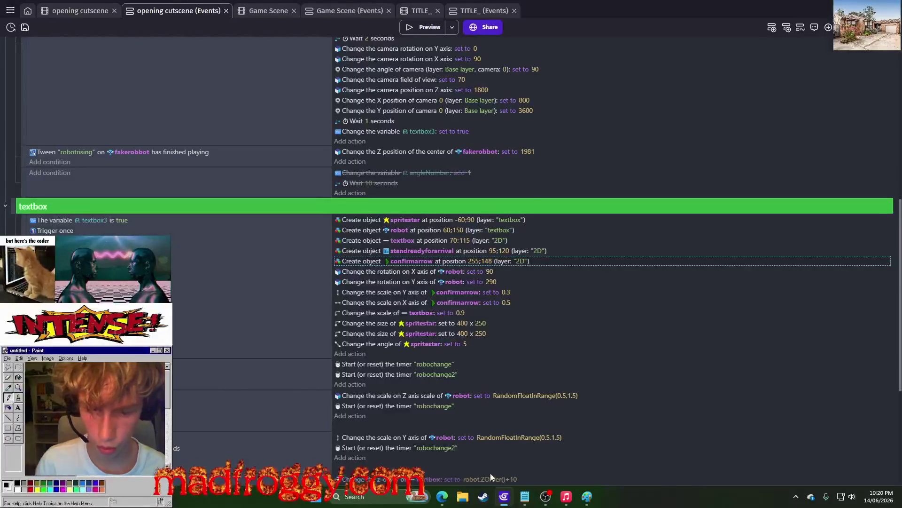
left_click(525, 496)
left_click_drag(339, 232, 338, 236)
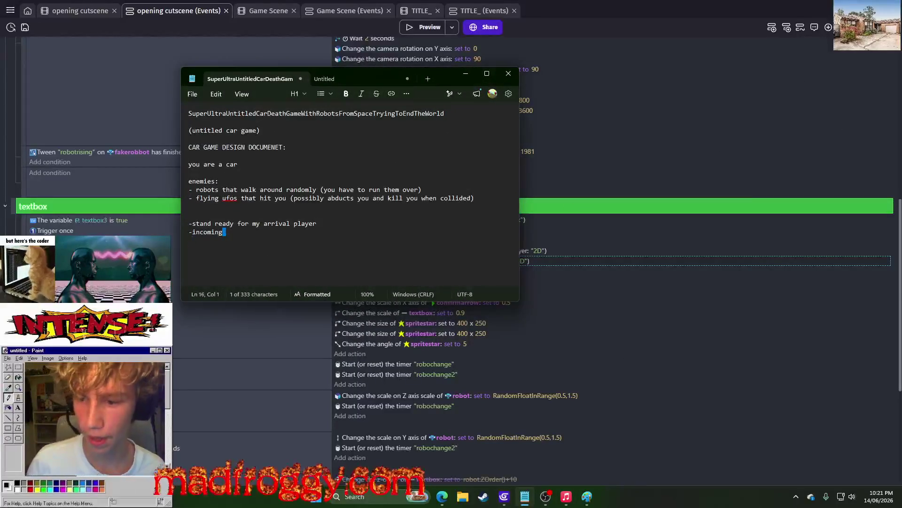
- Replace the -incoming line with '-I have come here to invade your planet and to plunder your resources'
key("shift+Home")
key("BackSpace")
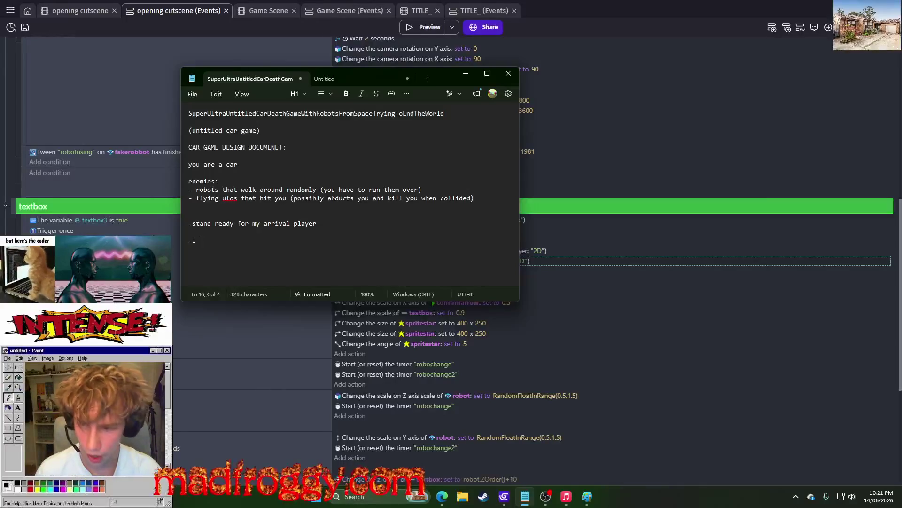
type("have come here to invade your")
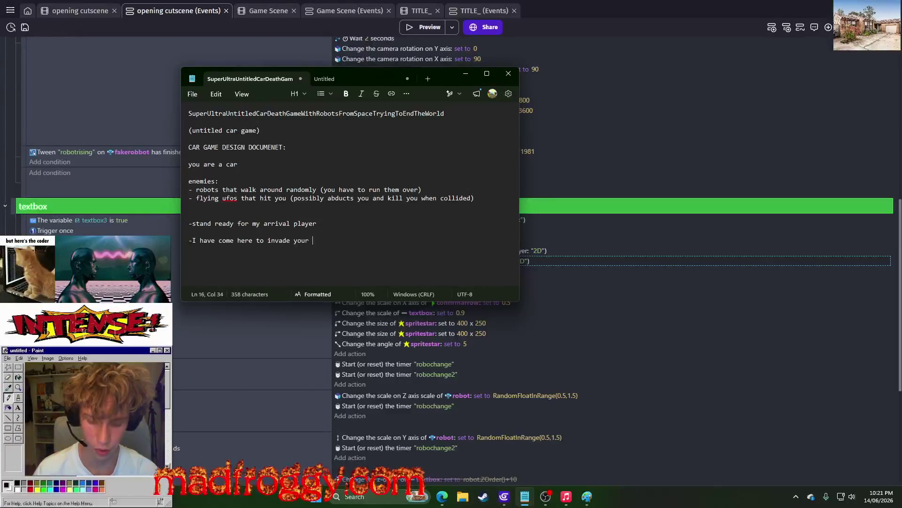
type(".")
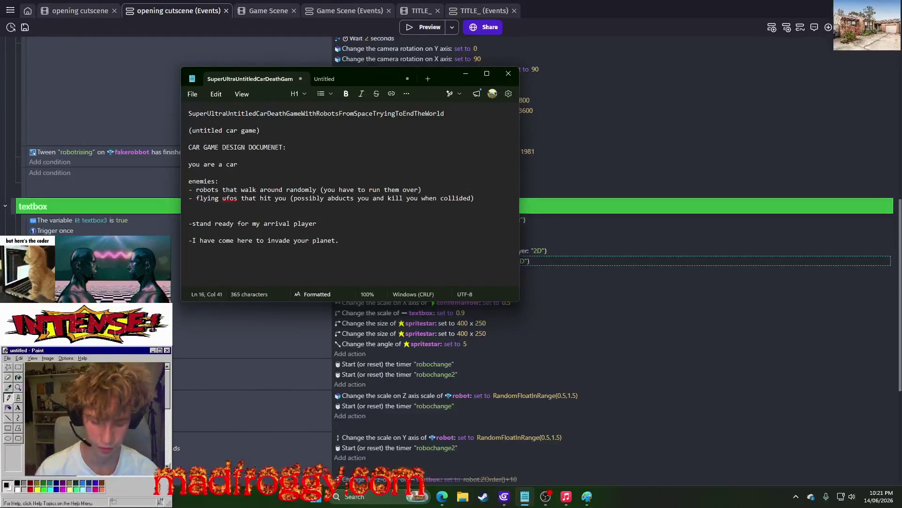
key("BackSpace")
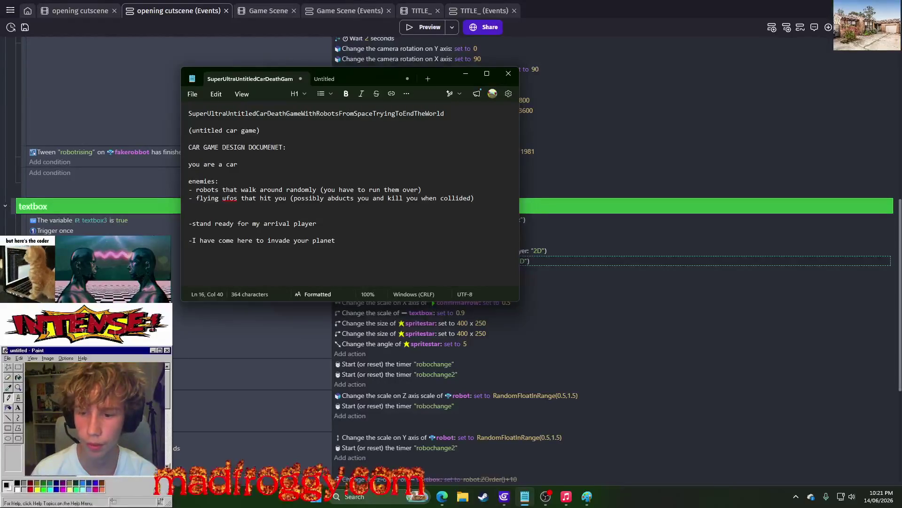
type(" for yo")
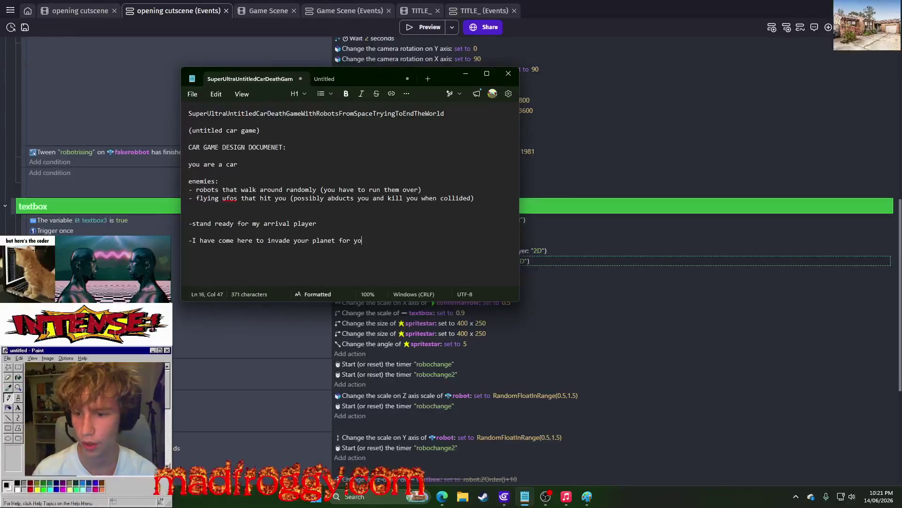
key("BackSpace")
key("BackSpace")
key("BackSpace")
key("BackSpace")
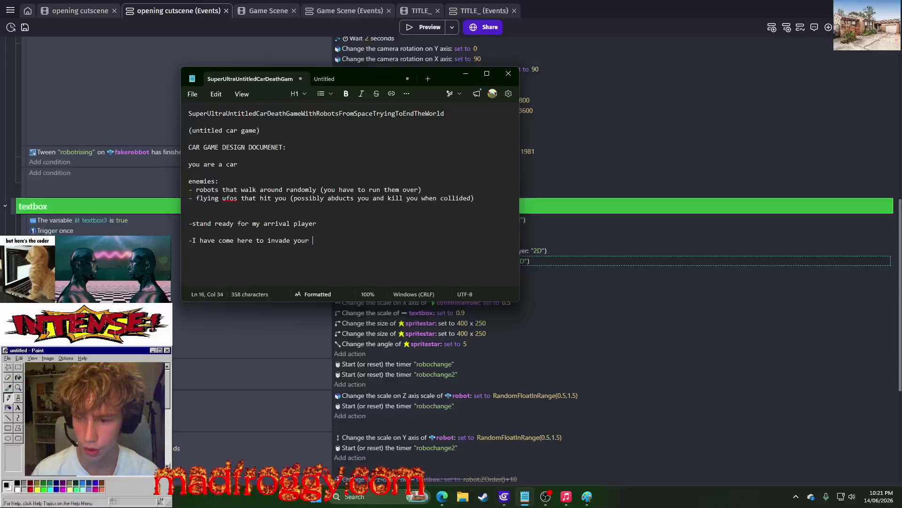
type("planet a")
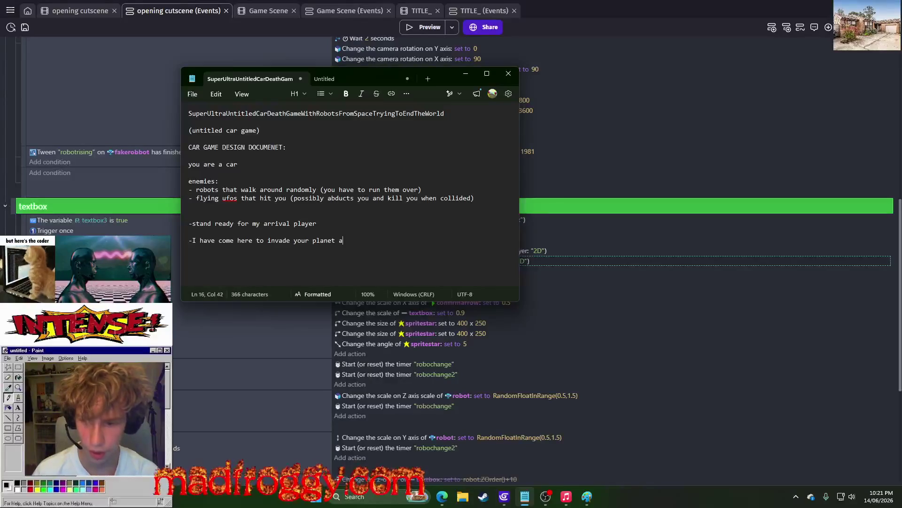
type("de")
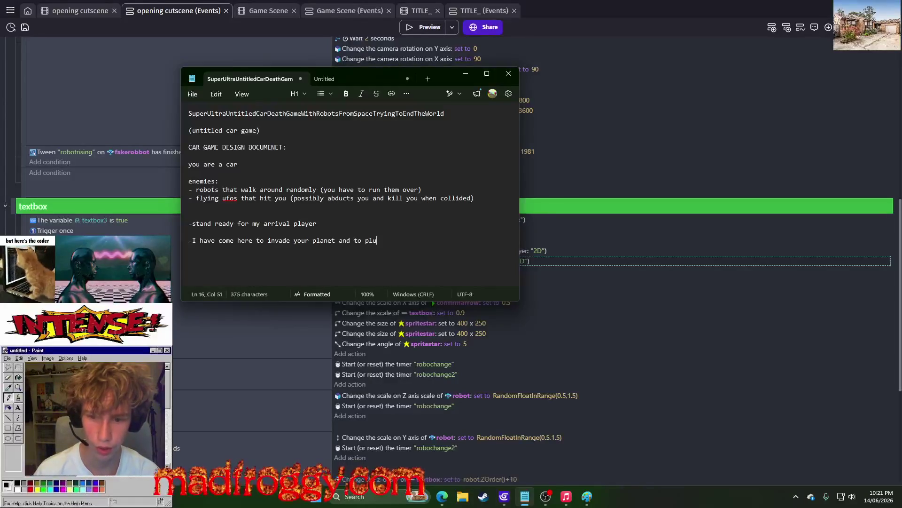
type(" re")
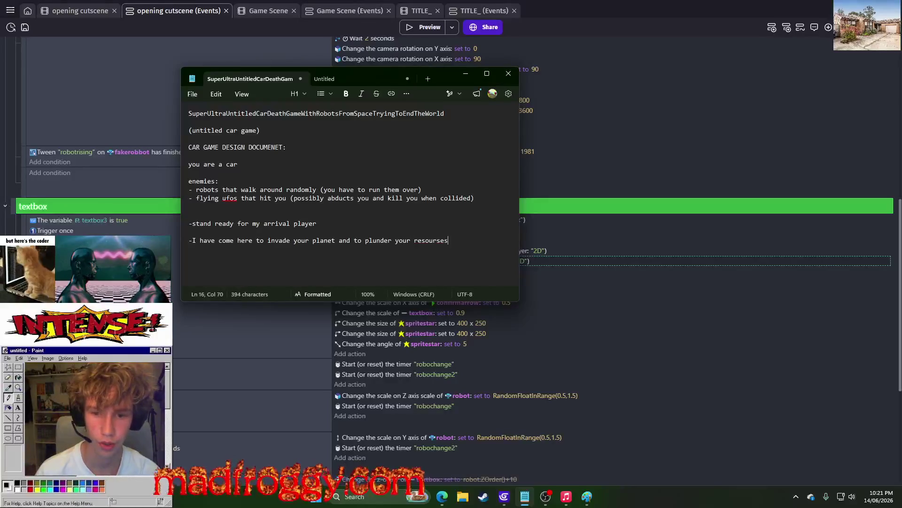
type("s")
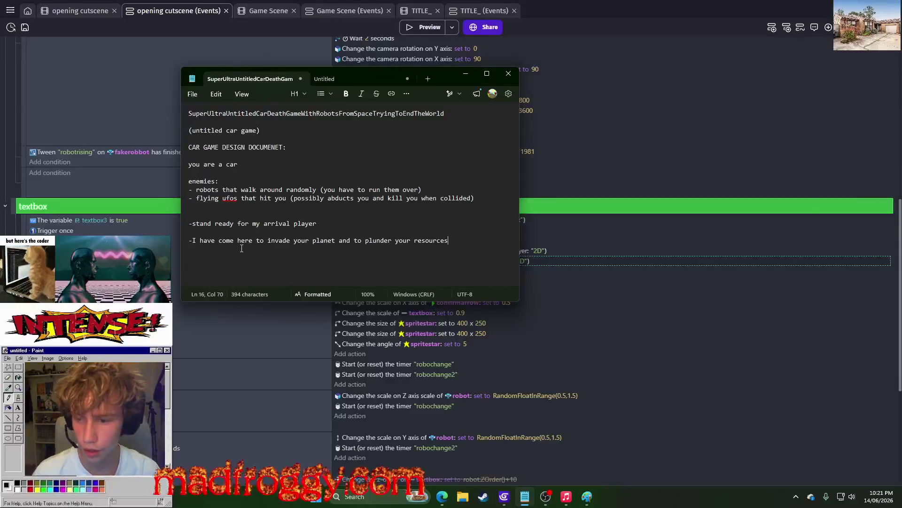
left_click_drag(268, 244, 446, 243)
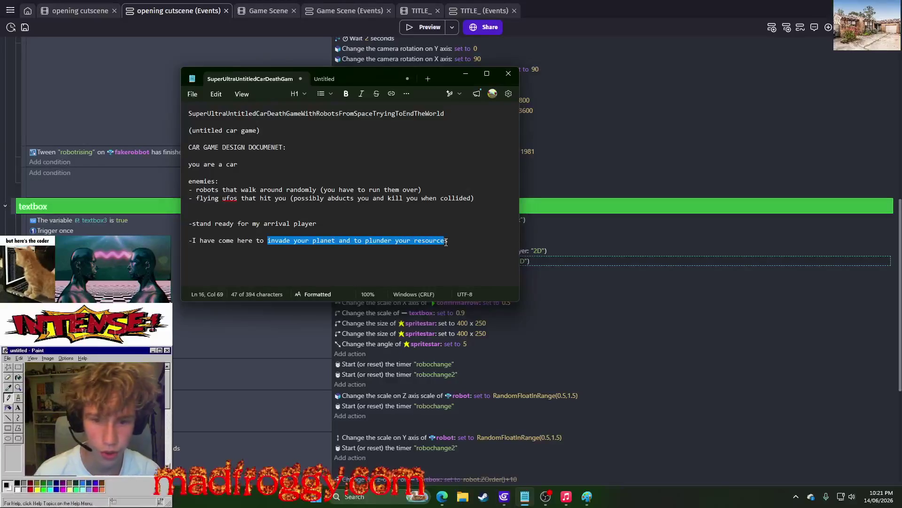
left_click(471, 241)
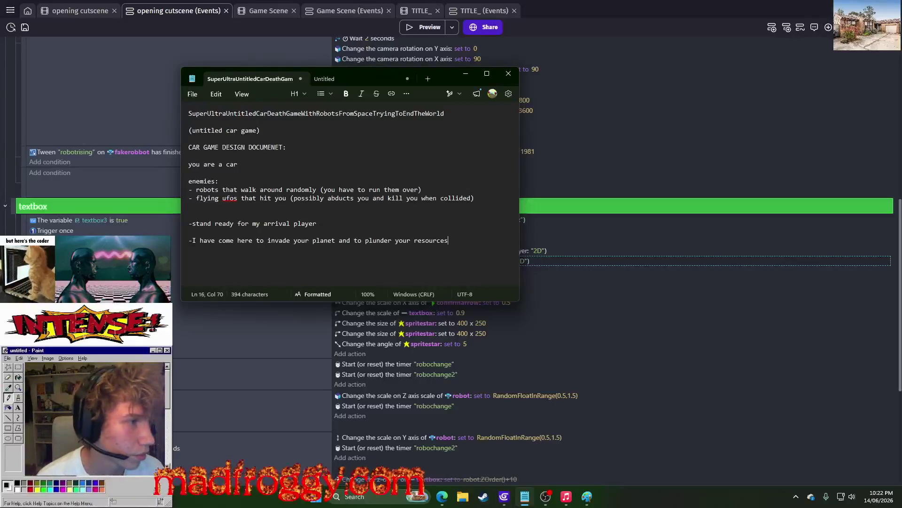
key("alt+Tab")
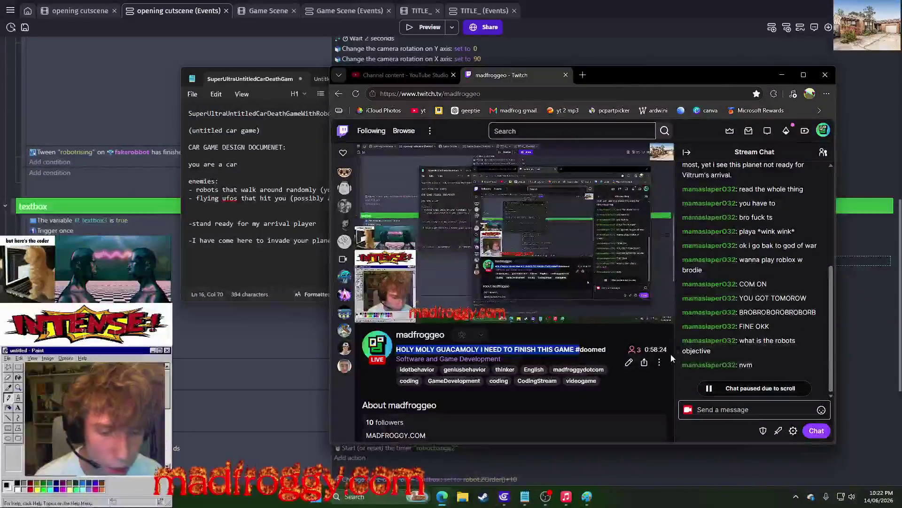
- Select the Twitch stream title, then minimise the Edge browser window
left_click_drag(670, 353, 630, 354)
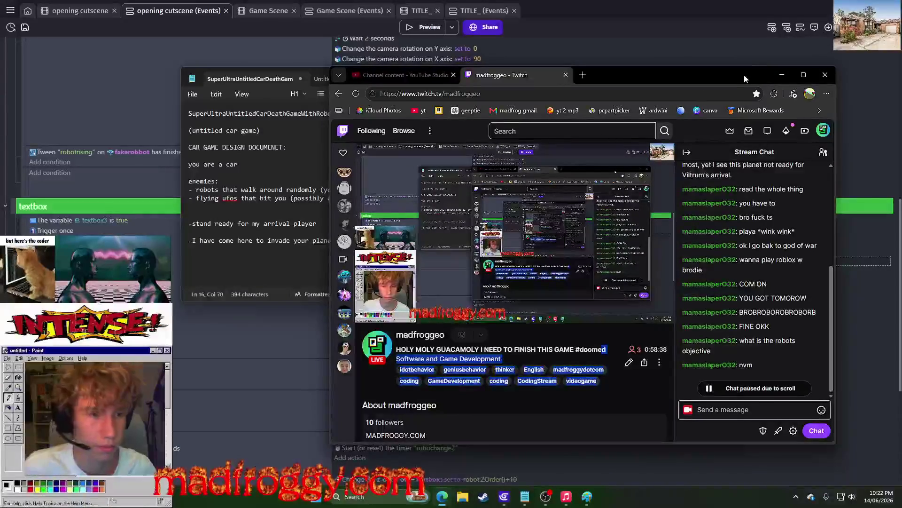
left_click(781, 75)
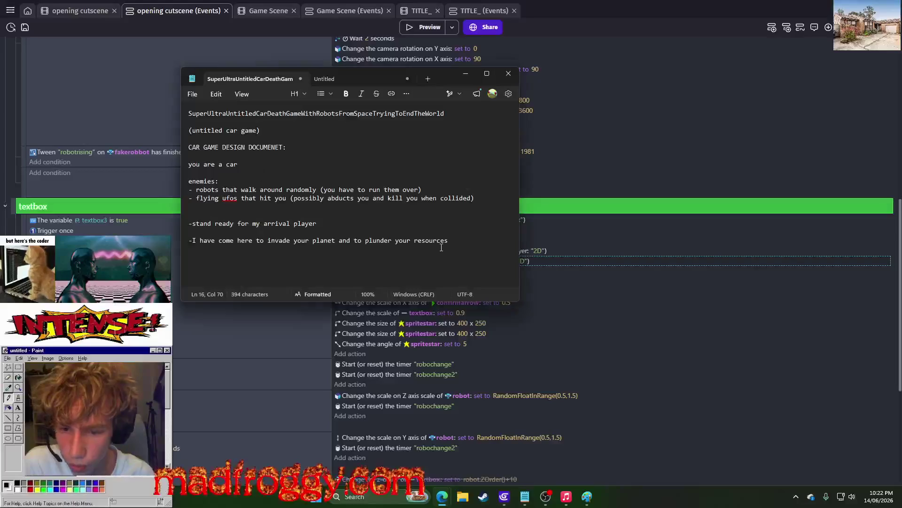
- Append the line '-there is NOTHING you can do to stop me, you hear me NOTHIN-' and minimise Notepad
left_click(496, 250)
key("Return")
type("-there")
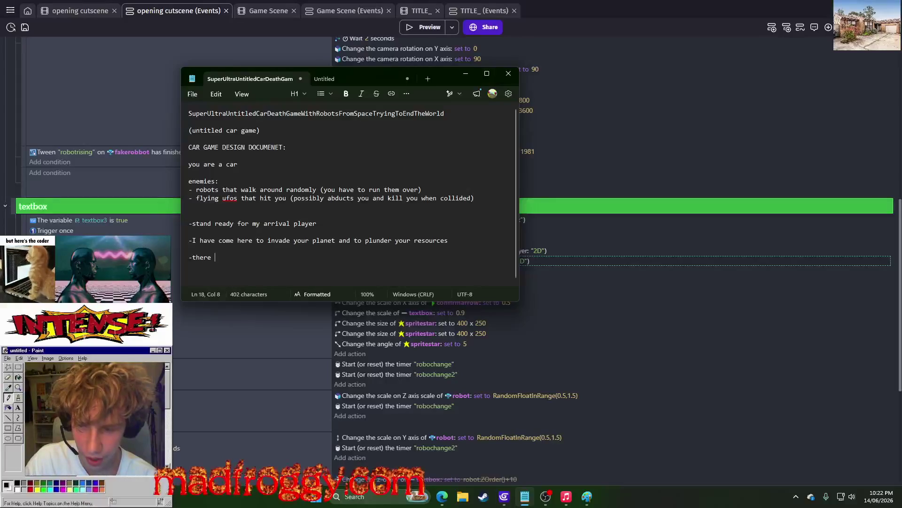
type("is NOTHING")
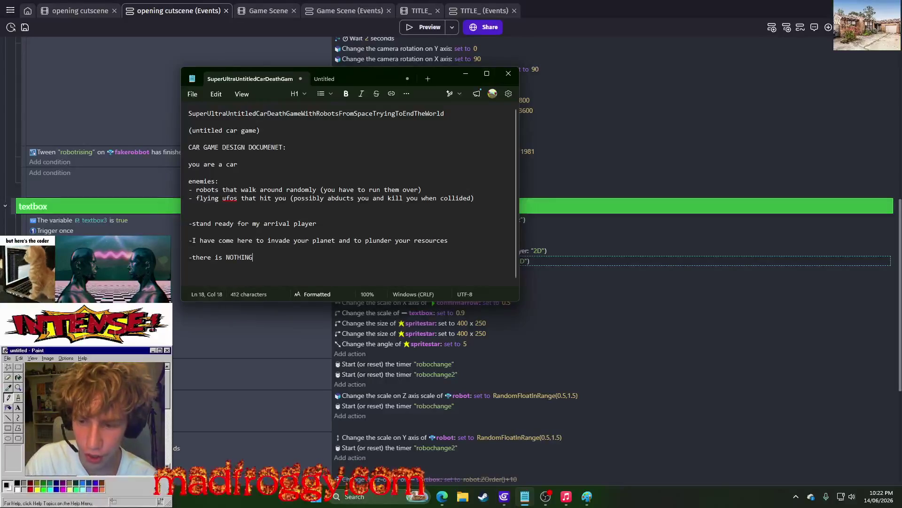
type(" you ")
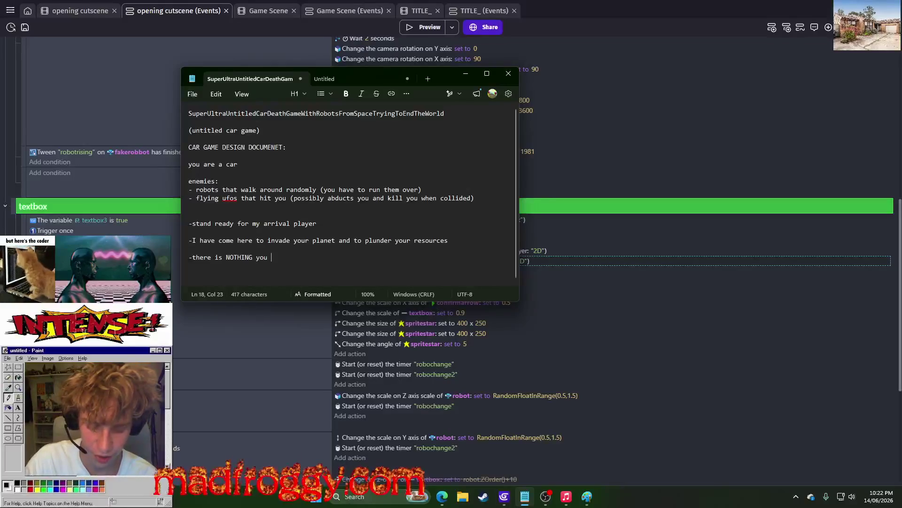
type("can do to stop ")
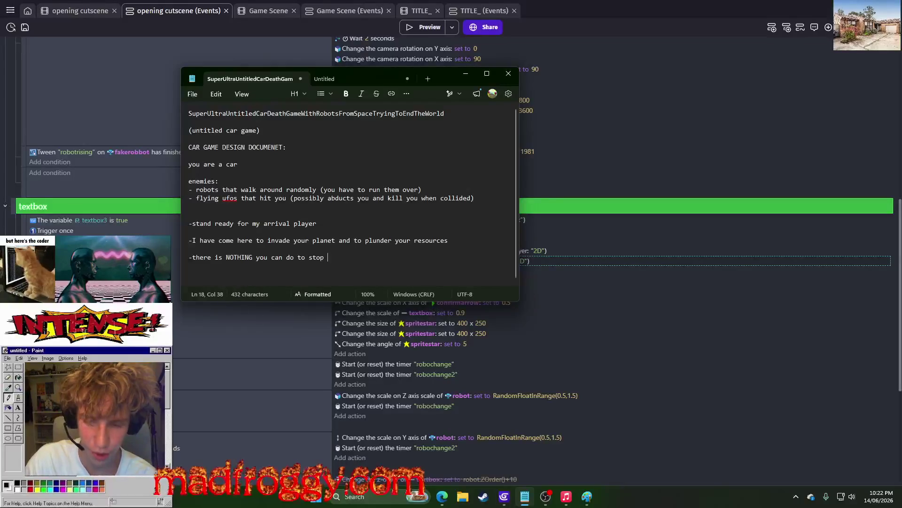
type("me, you he")
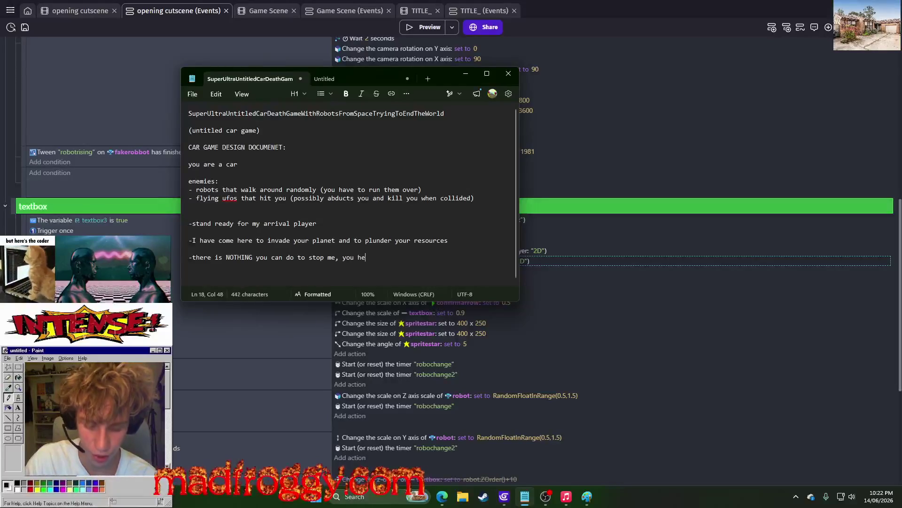
type("ar me N")
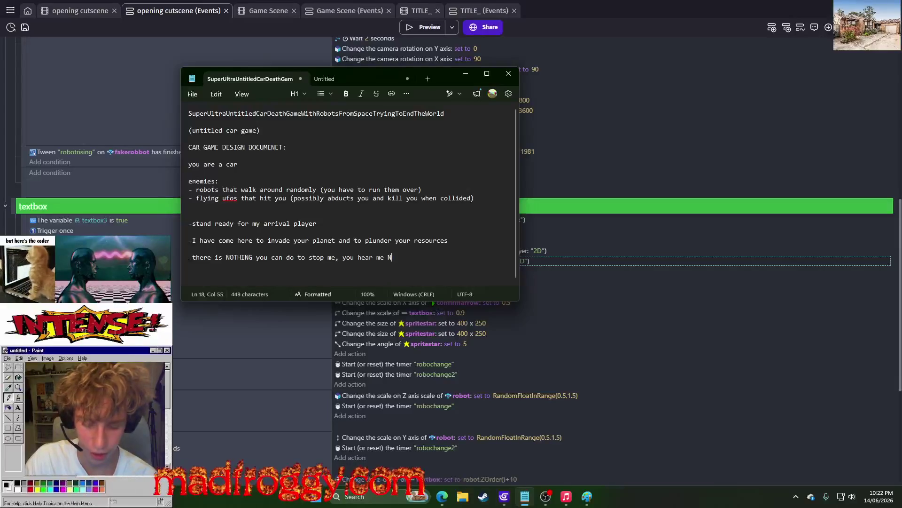
type("OTHIN-")
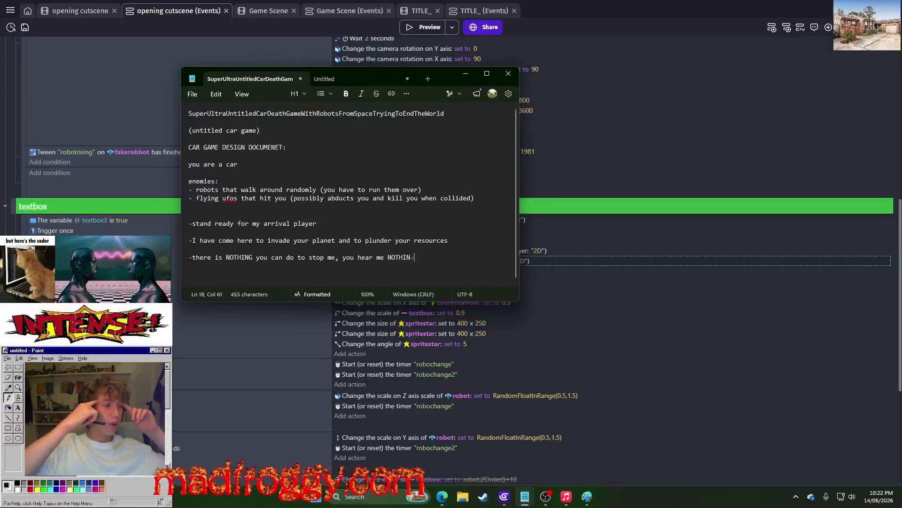
left_click(465, 73)
scroll(447, 277, "down", 5)
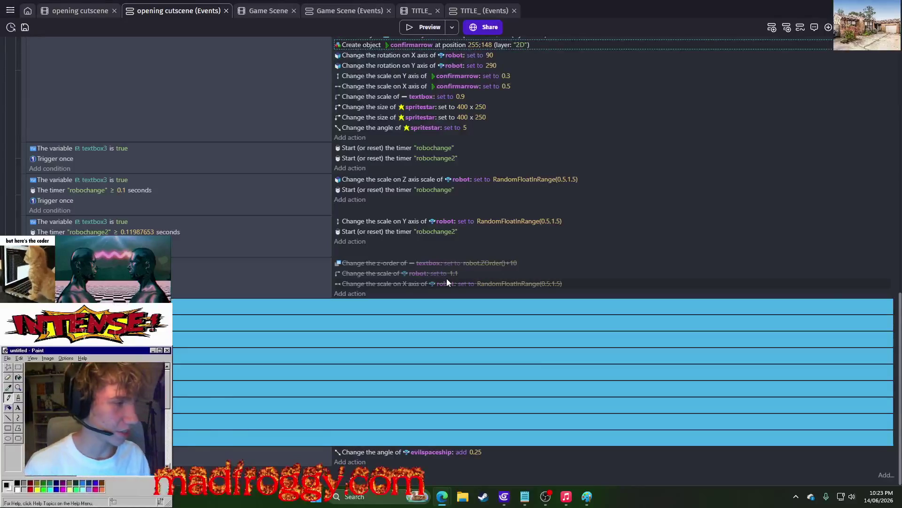
- Switch to the Edge window showing the Twitch stream and chat
key("alt+Tab")
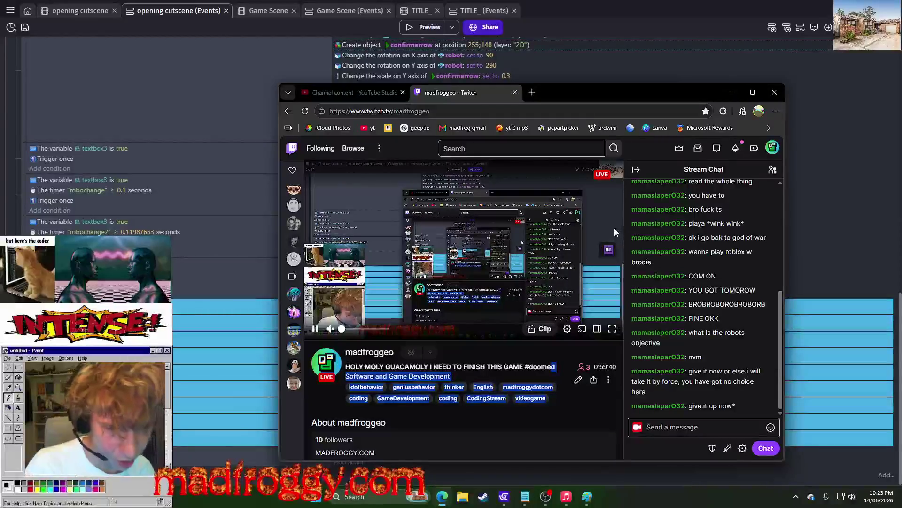
- Post 'boooooooo' in the Twitch chat and move the browser window up
left_click(666, 420)
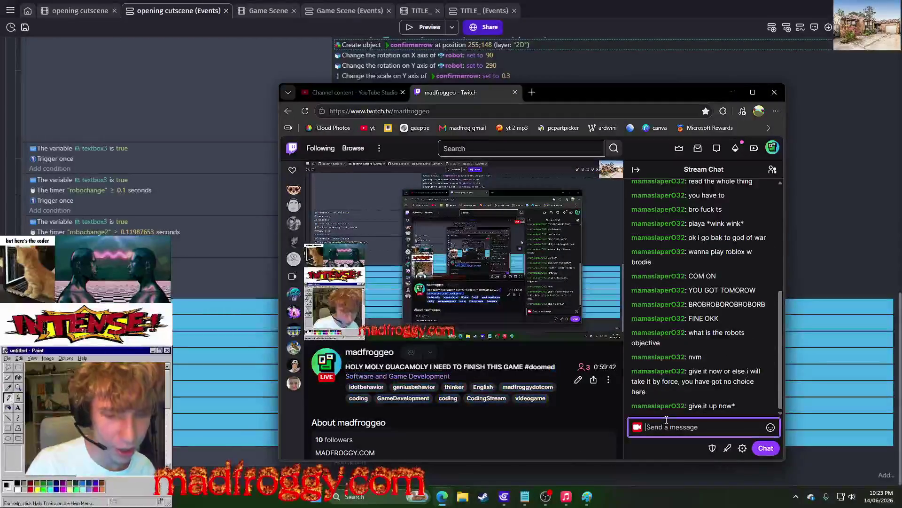
type("boooooooo")
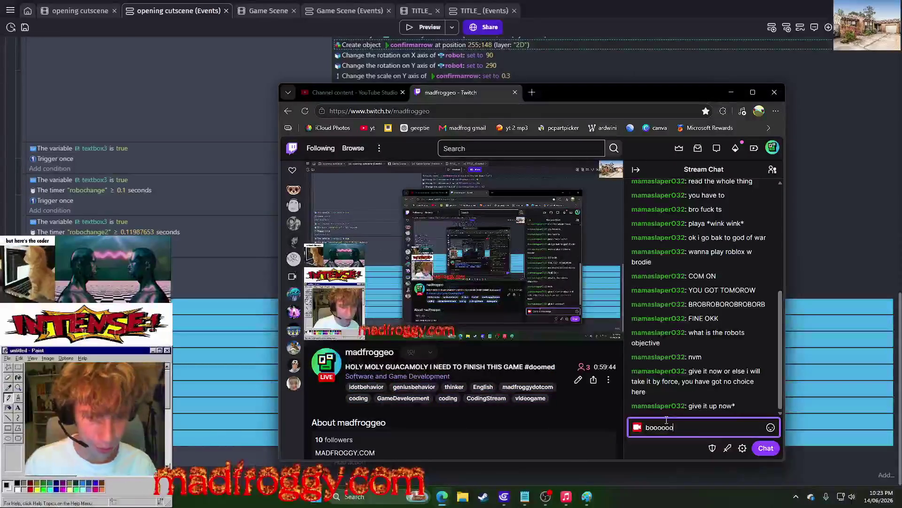
key("Return")
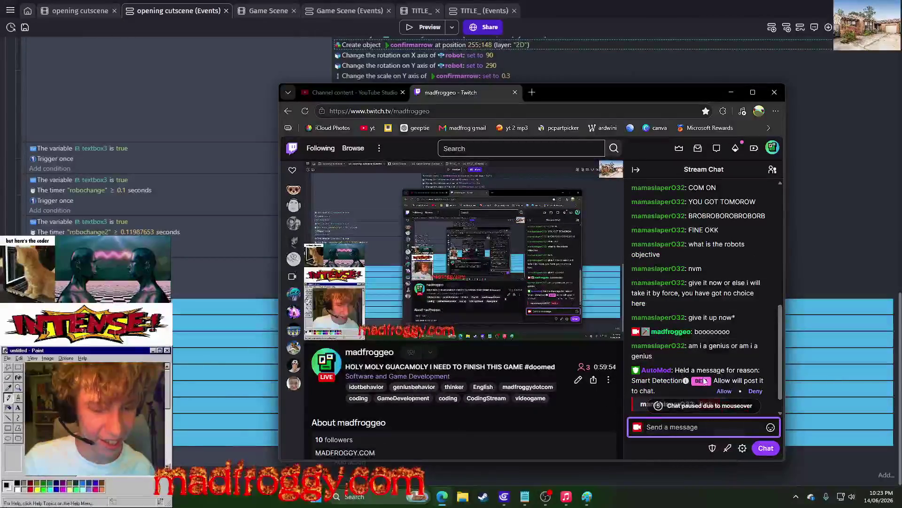
left_click_drag(608, 87, 560, 27)
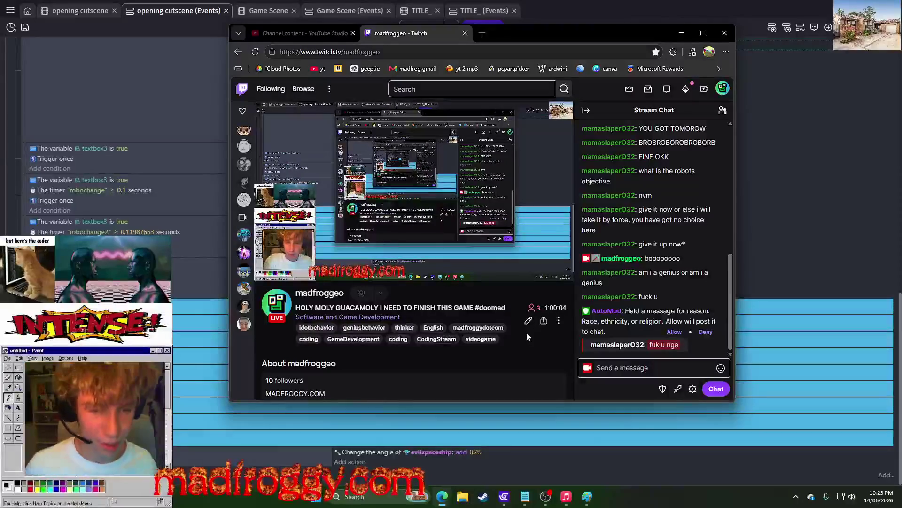
- Approve the viewer's held message, pin it for 1 minute, and move the browser aside
left_click(673, 332)
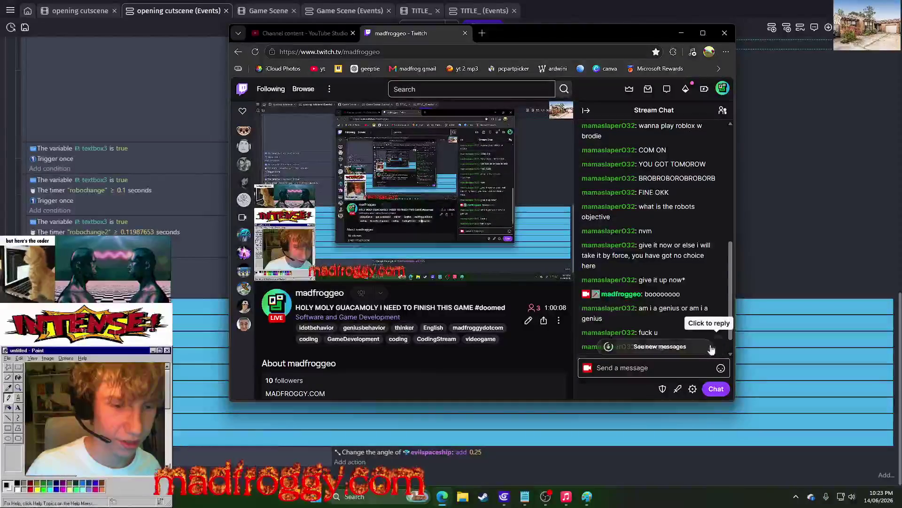
left_click(699, 341)
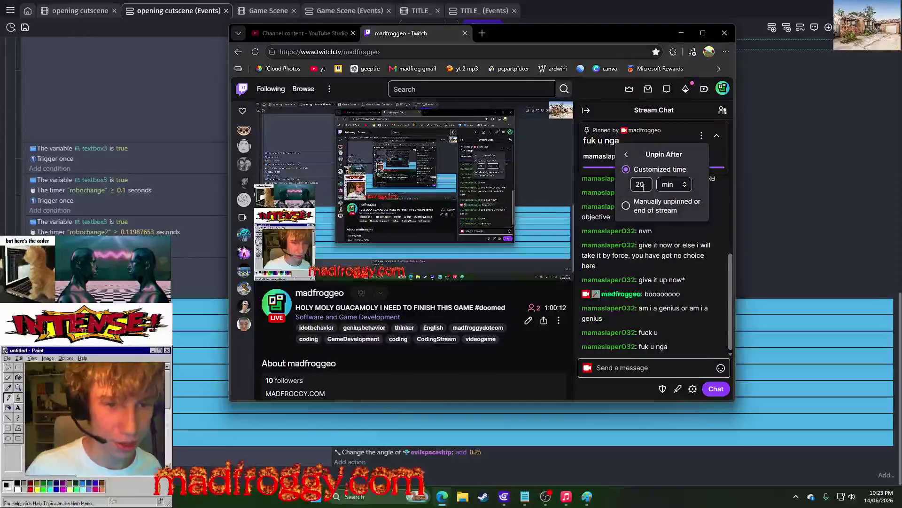
left_click(632, 211)
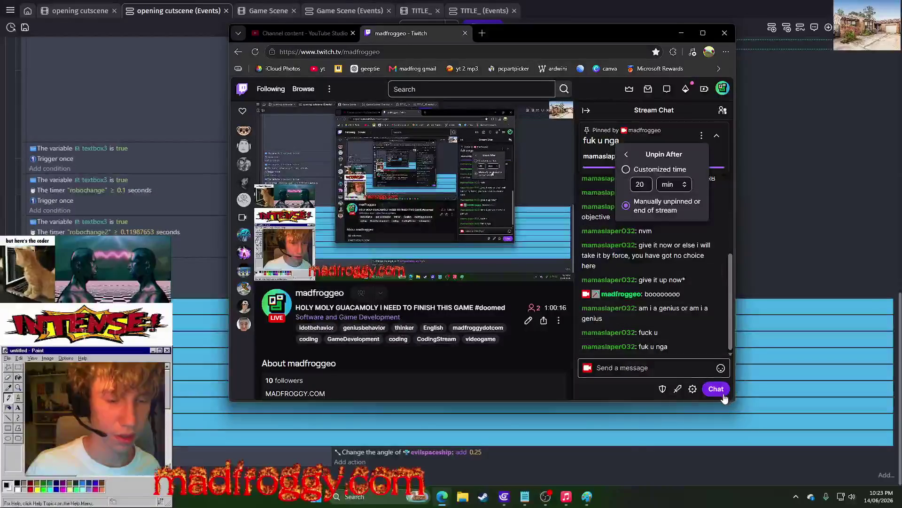
left_click(639, 185)
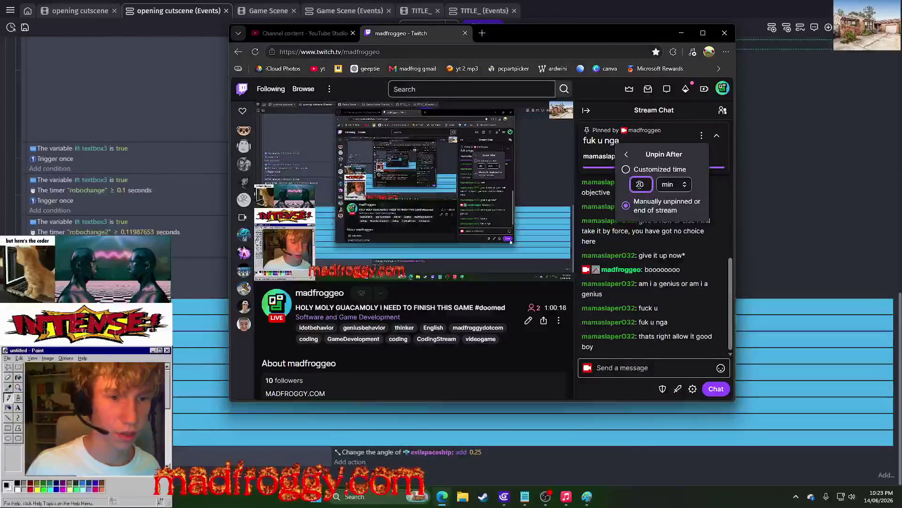
key("BackSpace")
key("BackSpace")
type("1")
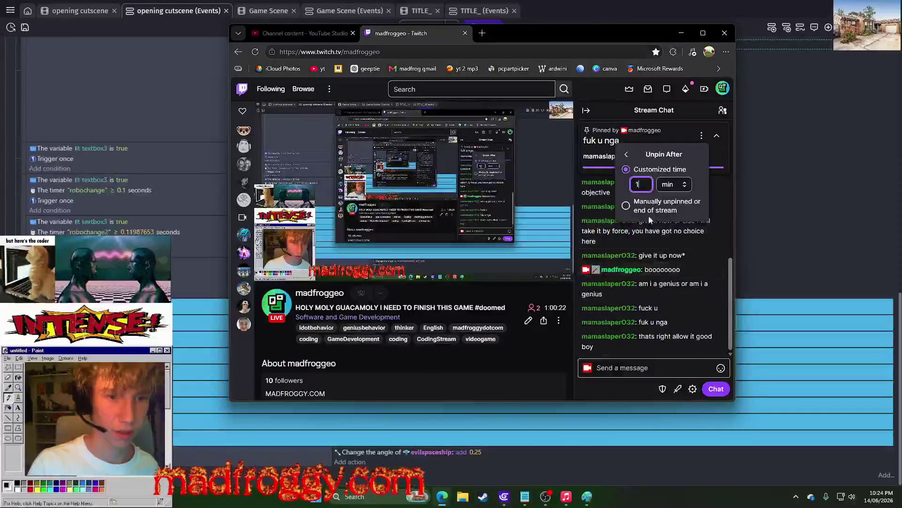
key("Return")
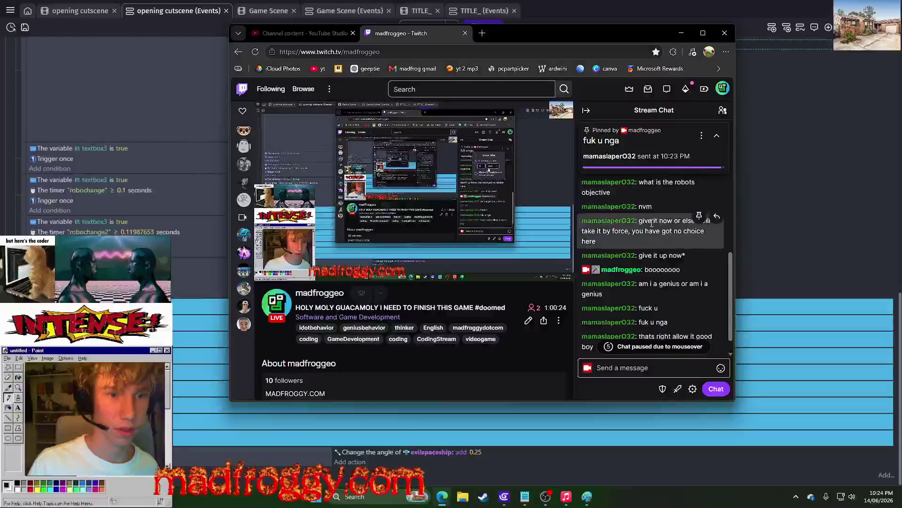
left_click_drag(640, 35, 901, 52)
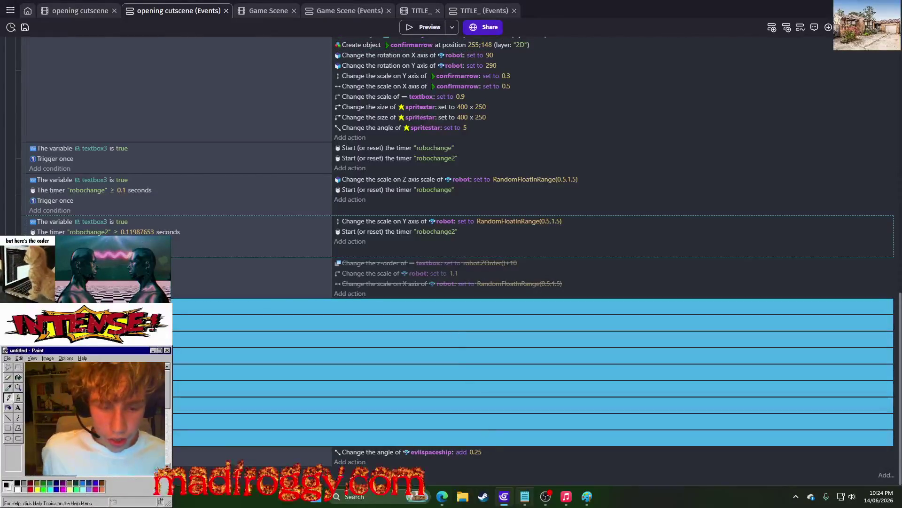
- Review the robot's last two lines in Notepad, minimise it, and open the opening cutscene scene
left_click(525, 495)
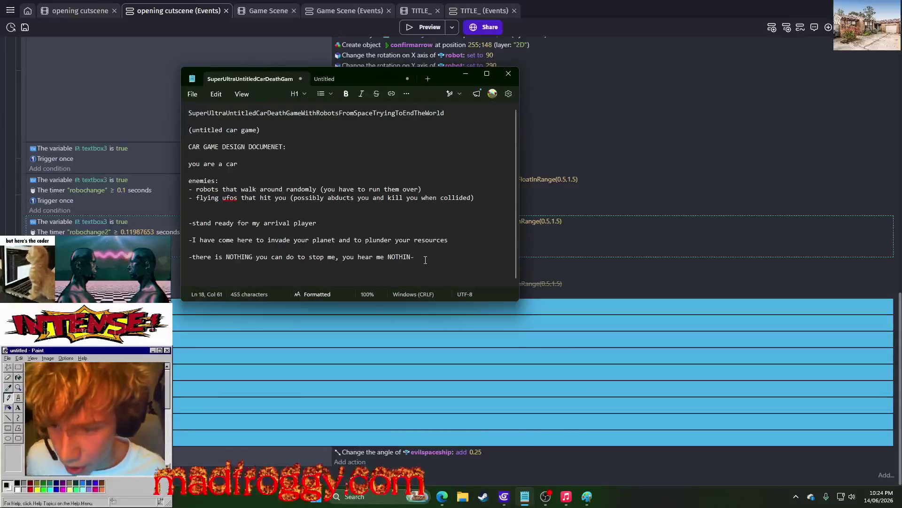
left_click_drag(425, 260, 80, 229)
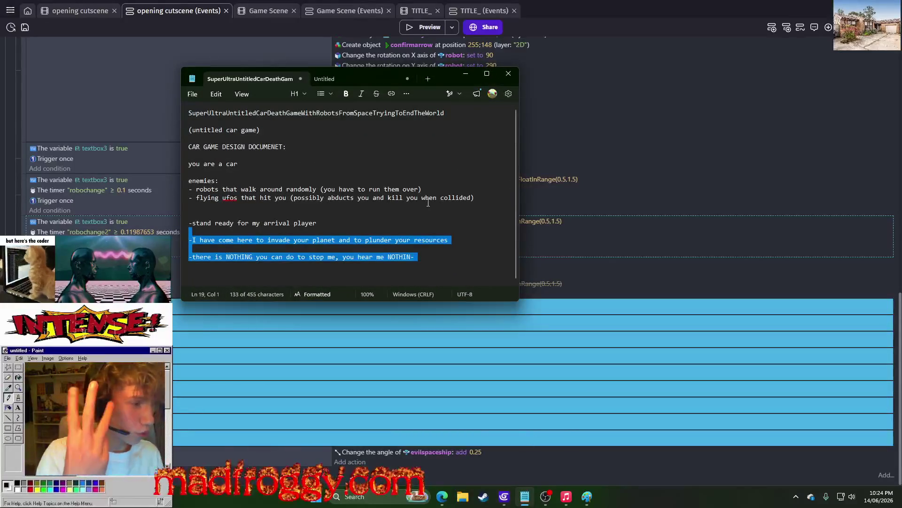
left_click(398, 188)
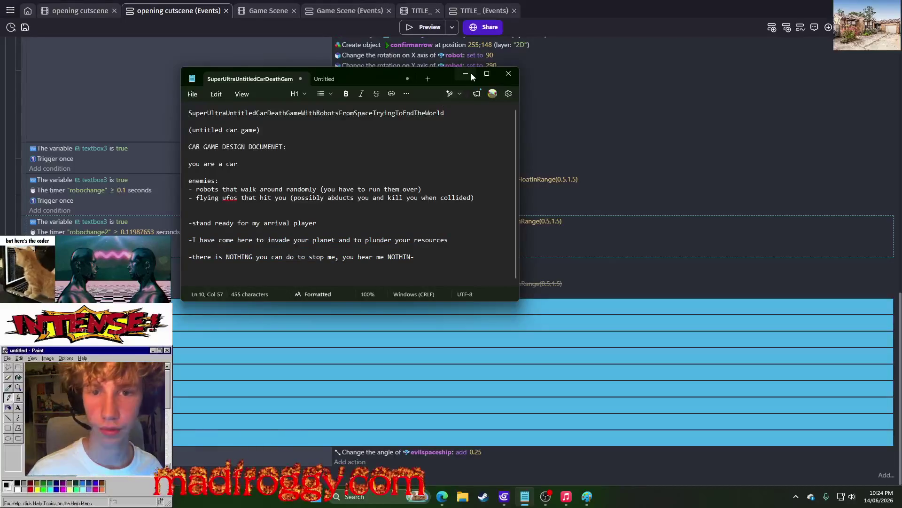
left_click(471, 73)
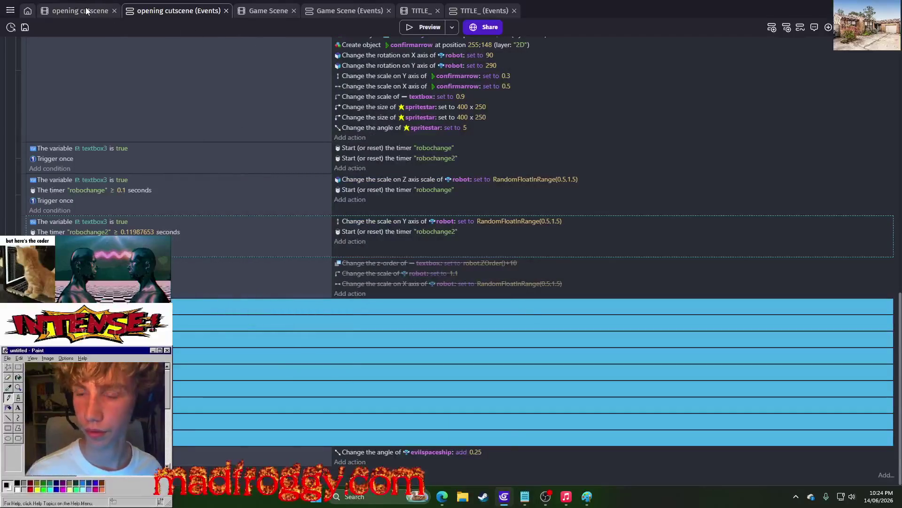
left_click(75, 8)
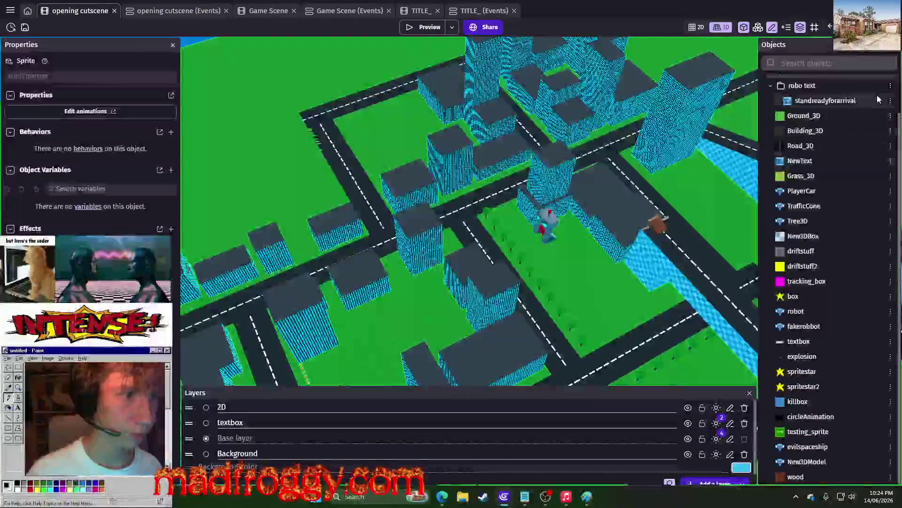
- Duplicate standreadyforarrival and set the copy's text to 'I HAVE COME HERE TO INVADE YOUR PLANET AND PLUNDER YOUR RESOURCES'
right_click(817, 101)
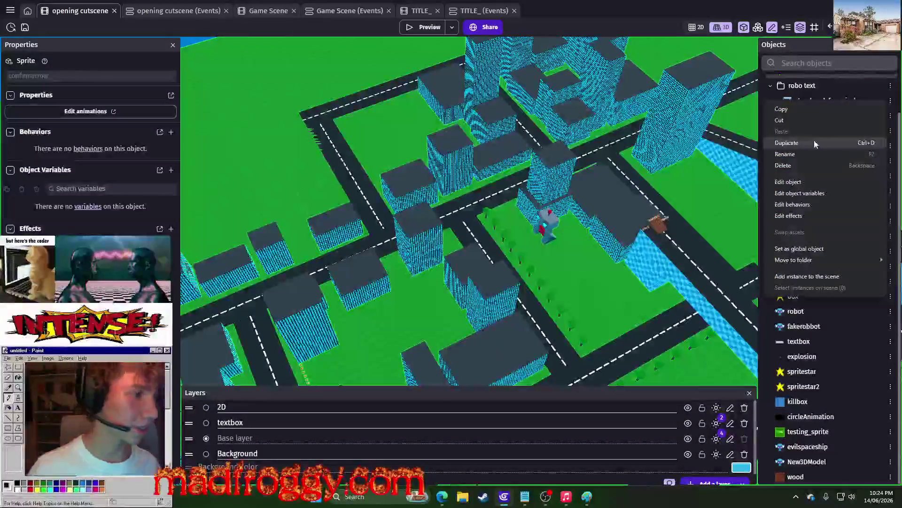
left_click(814, 143)
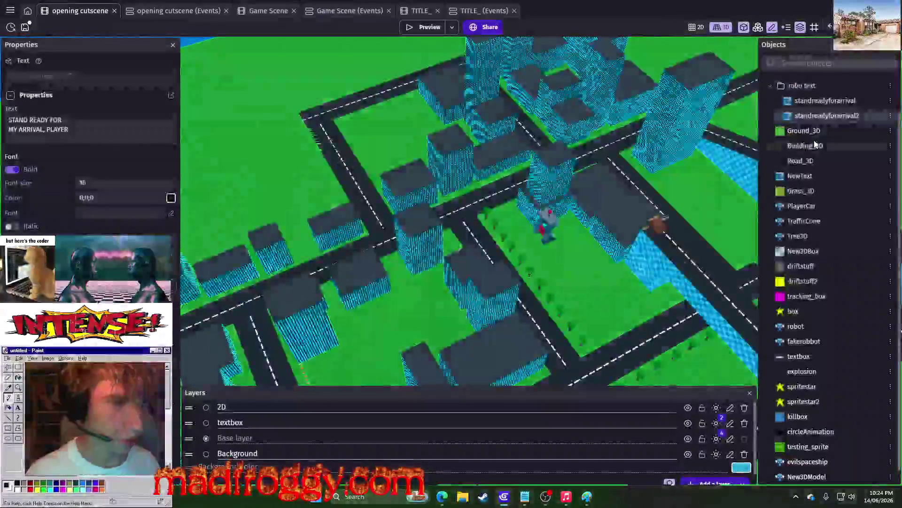
right_click(882, 114)
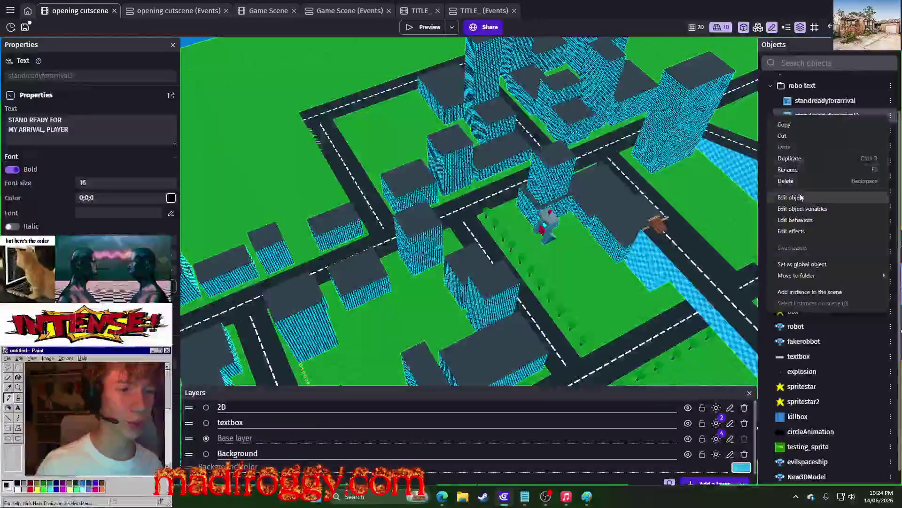
left_click(794, 197)
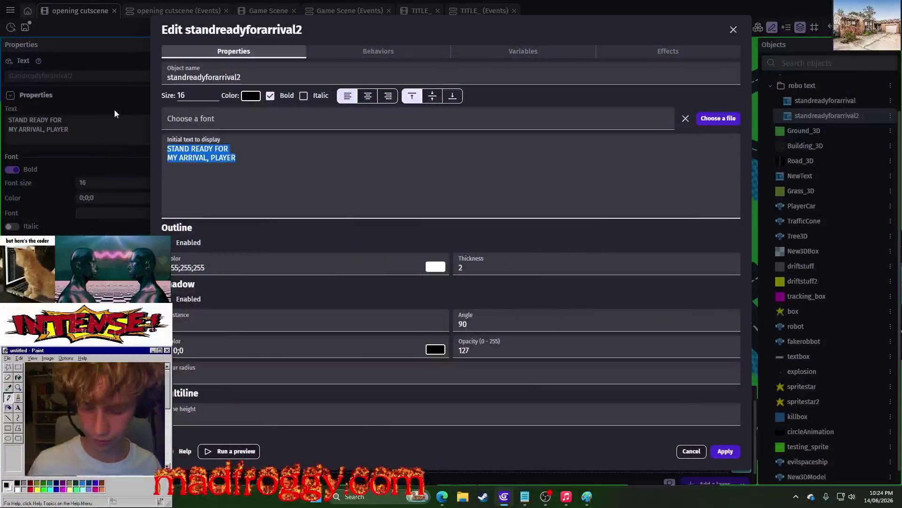
key("alt+Tab")
key("alt+Tab")
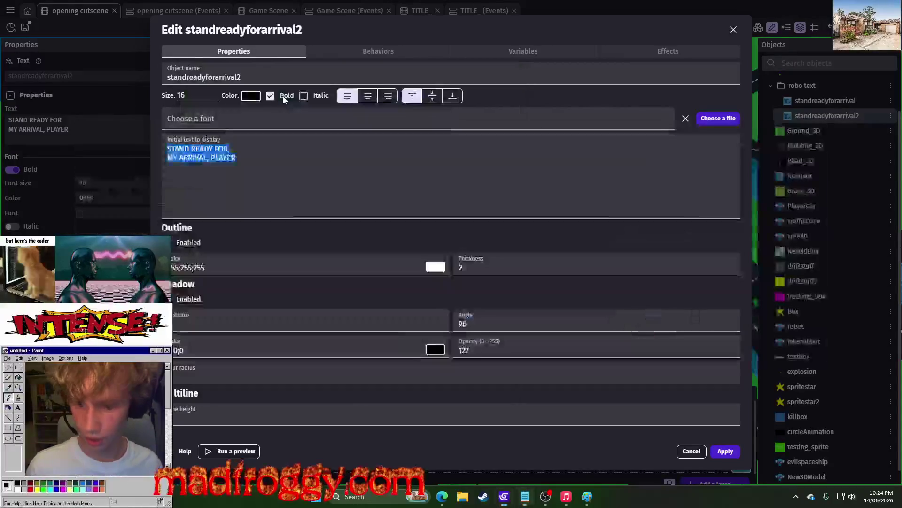
type("I A")
key("BackSpace")
type("HAVE COME HERE TO")
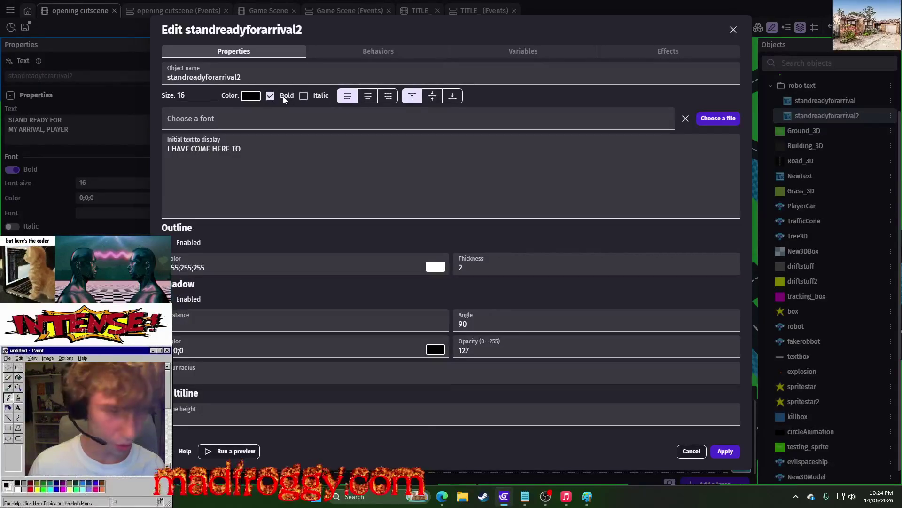
key("alt+Tab")
key("alt+Tab")
type(" INV")
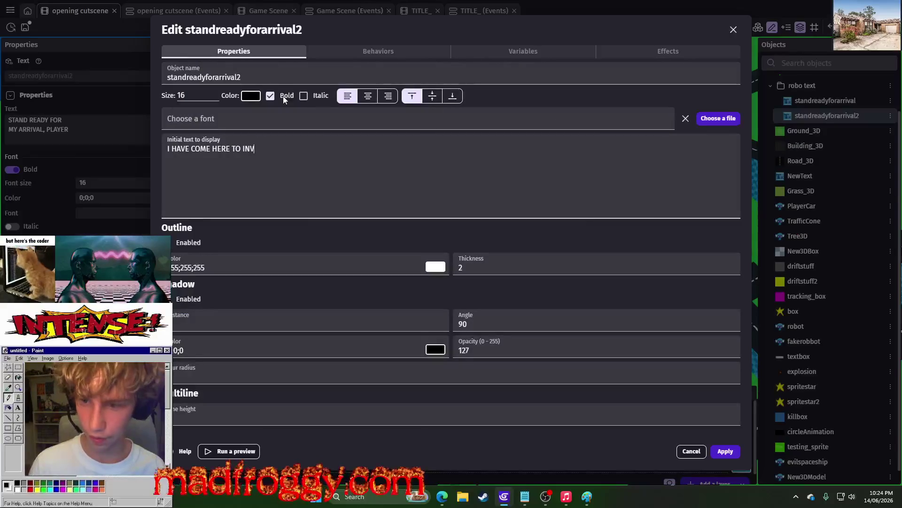
type("ADE YOUR PLANET AND")
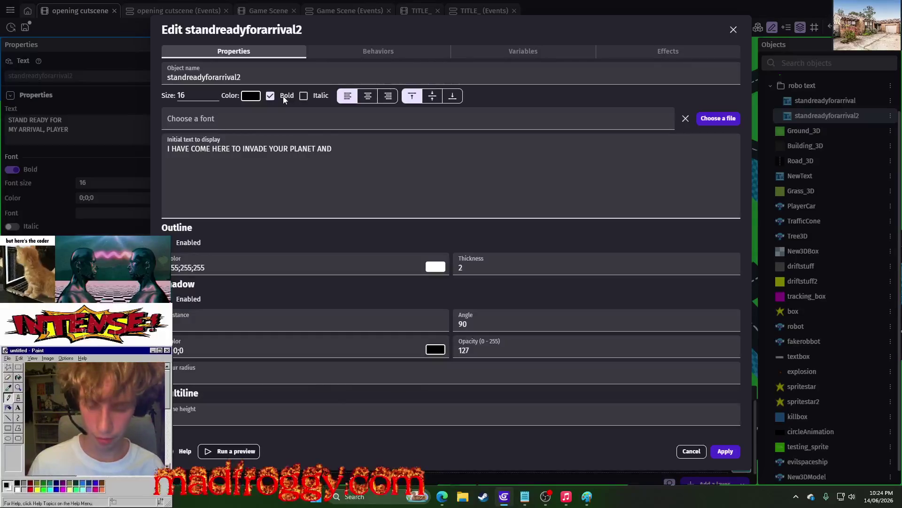
type(" PLUNDER YOU")
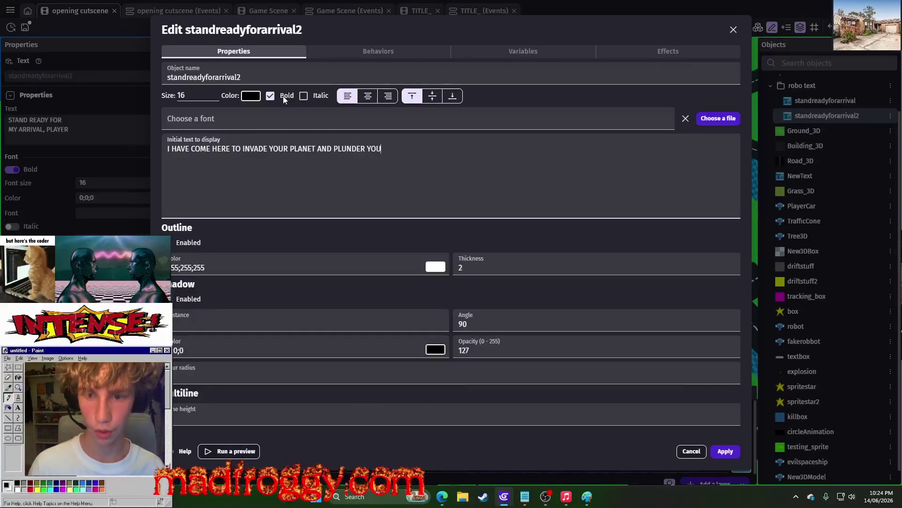
type("R RESOURCES")
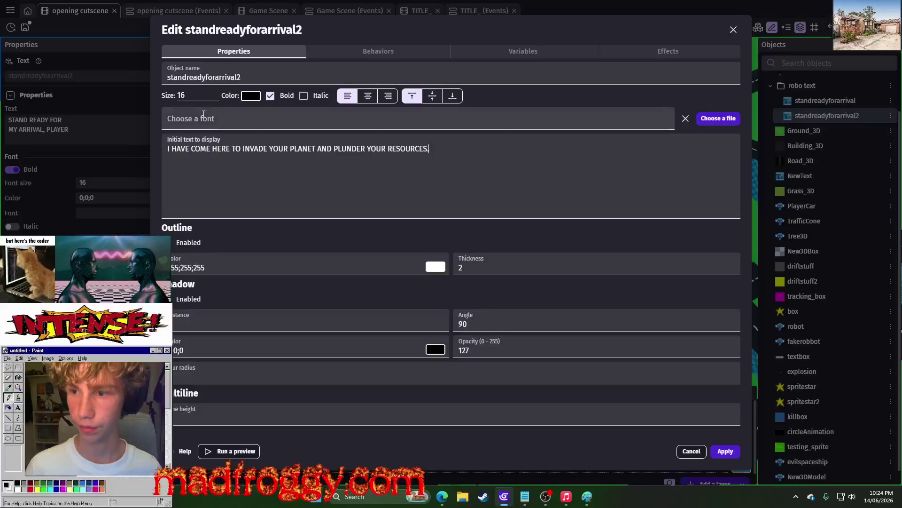
- Set the copied text object's font size to 10
double_click(182, 95)
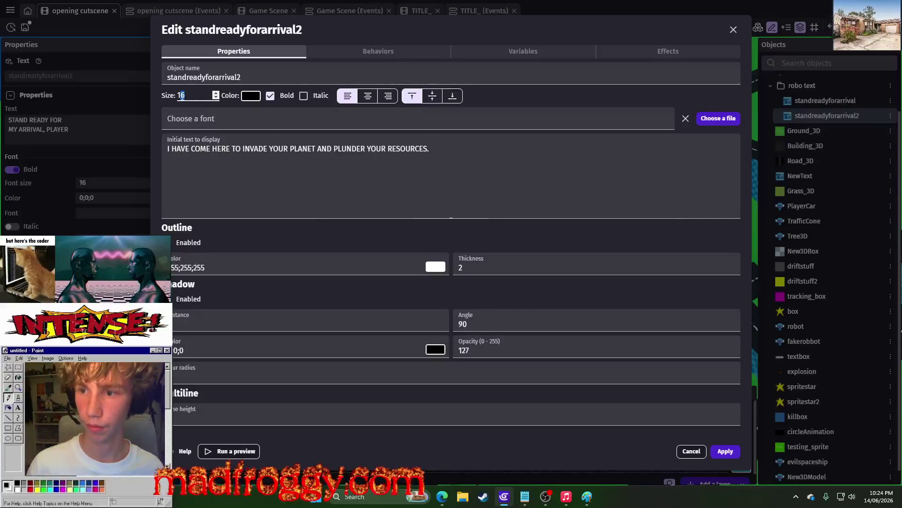
type("12")
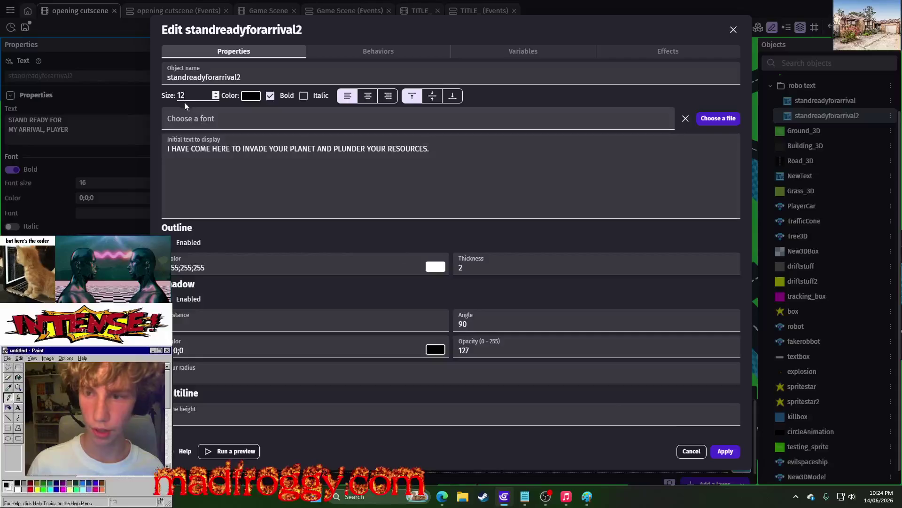
double_click(182, 99)
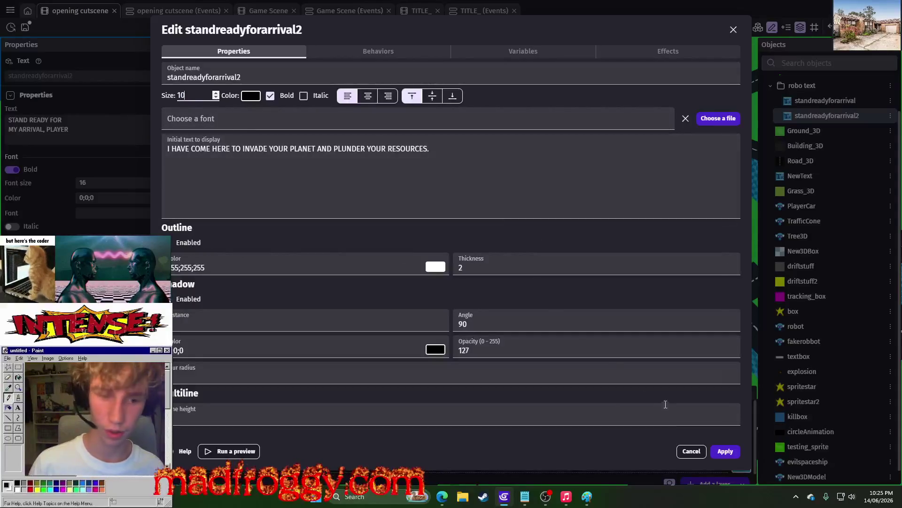
type("10")
left_click(726, 451)
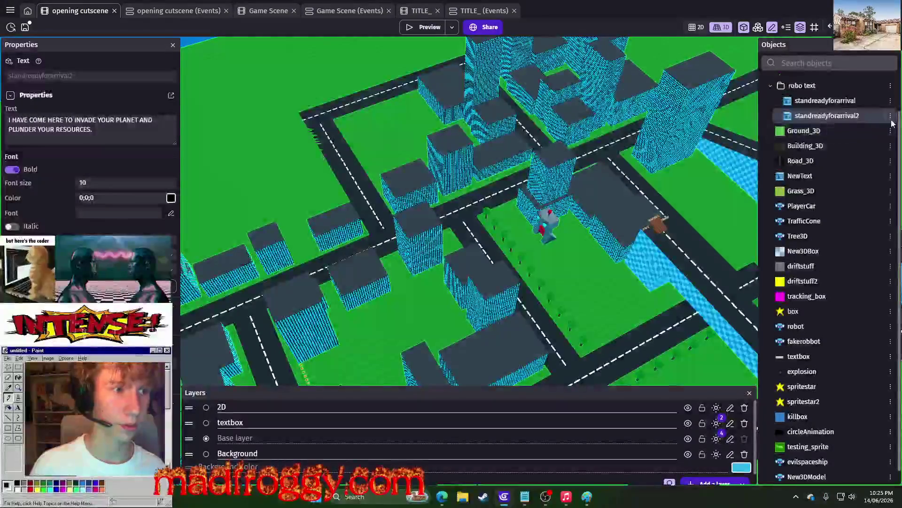
- Rename standreadyforarrival2 to invadeandplunder and return to the opening cutscene's events
right_click(776, 118)
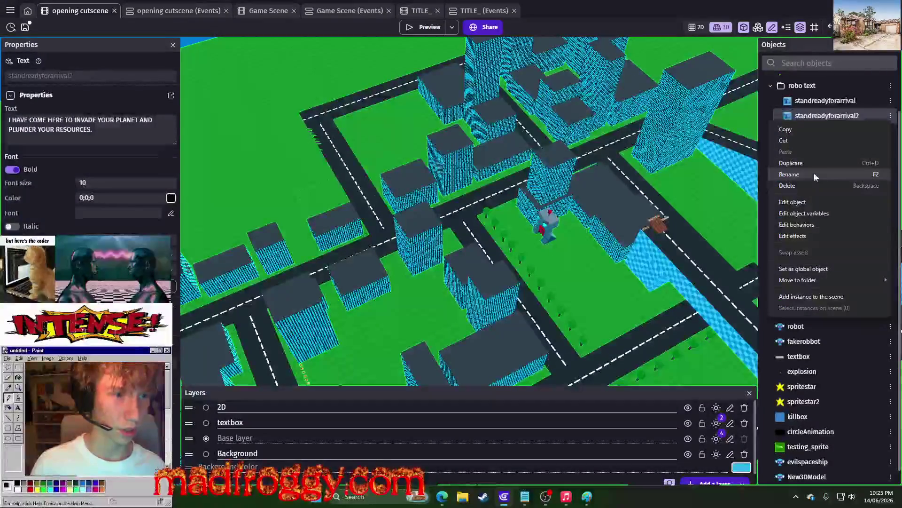
left_click(815, 175)
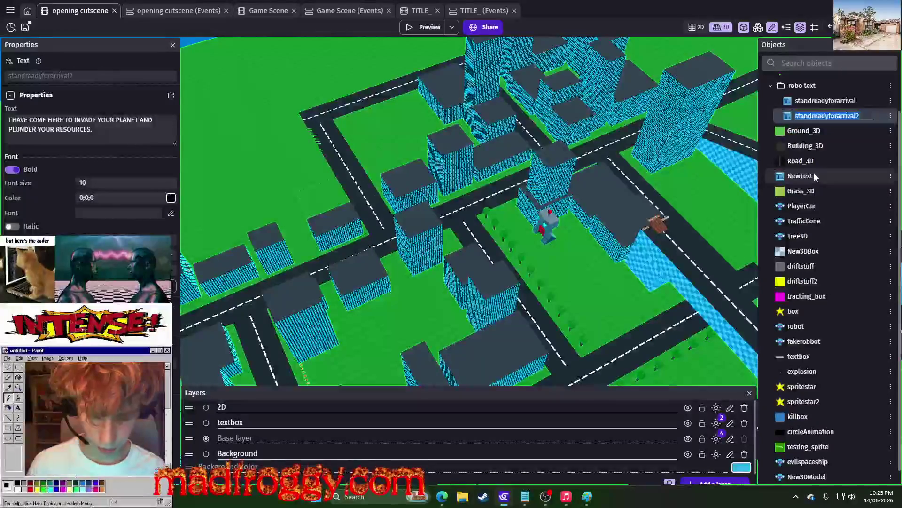
type("invadeandplunder")
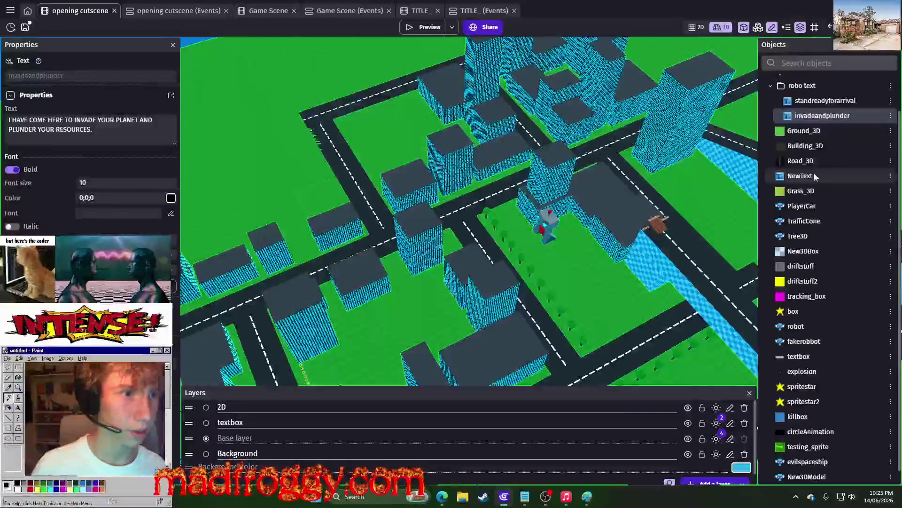
left_click(180, 12)
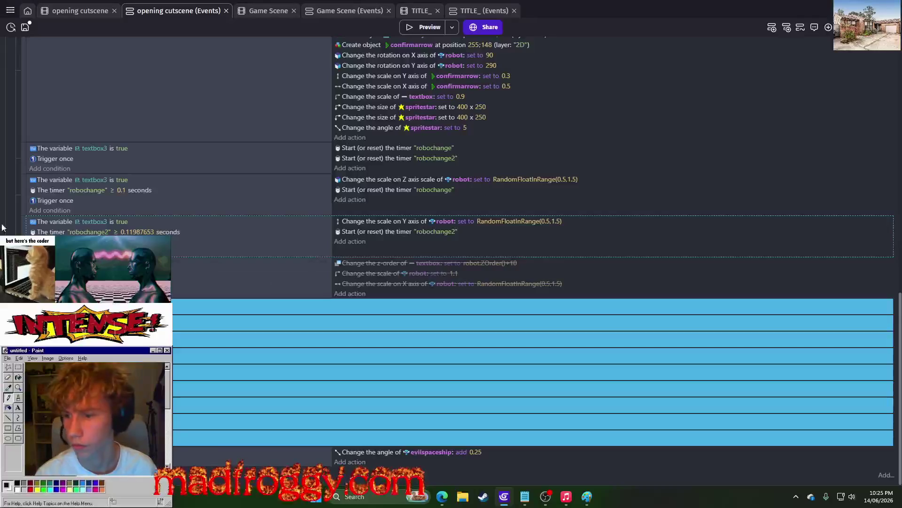
- Add a new empty event below the struck-through event
scroll(314, 256, "up", 15)
scroll(362, 124, "down", 3)
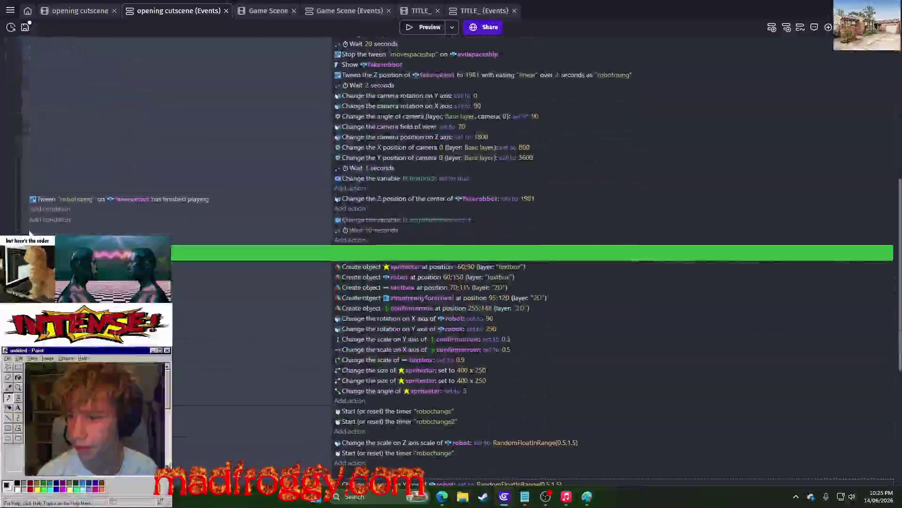
scroll(362, 124, "up", 4)
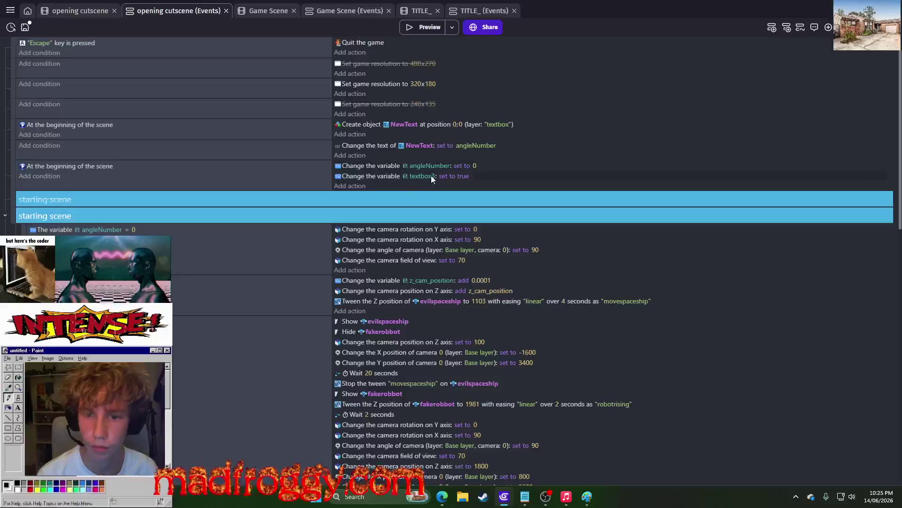
scroll(166, 233, "down", 10)
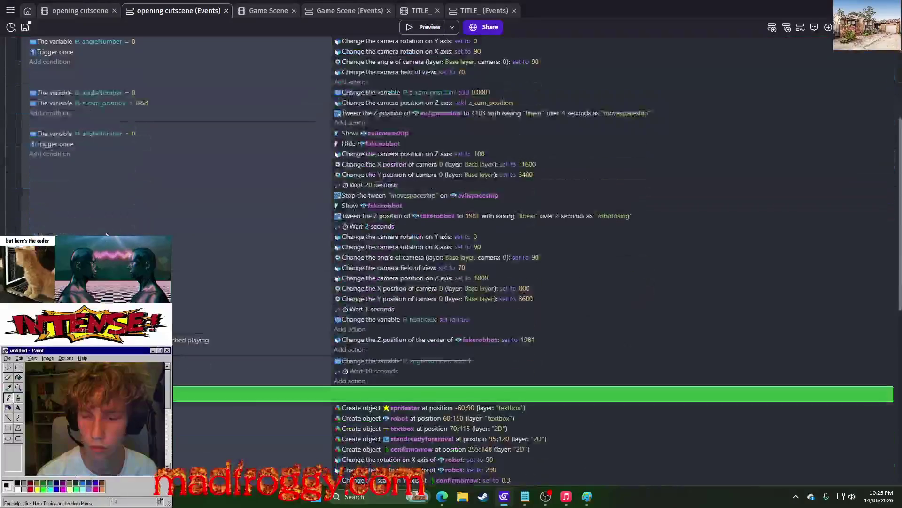
scroll(166, 234, "up", 5)
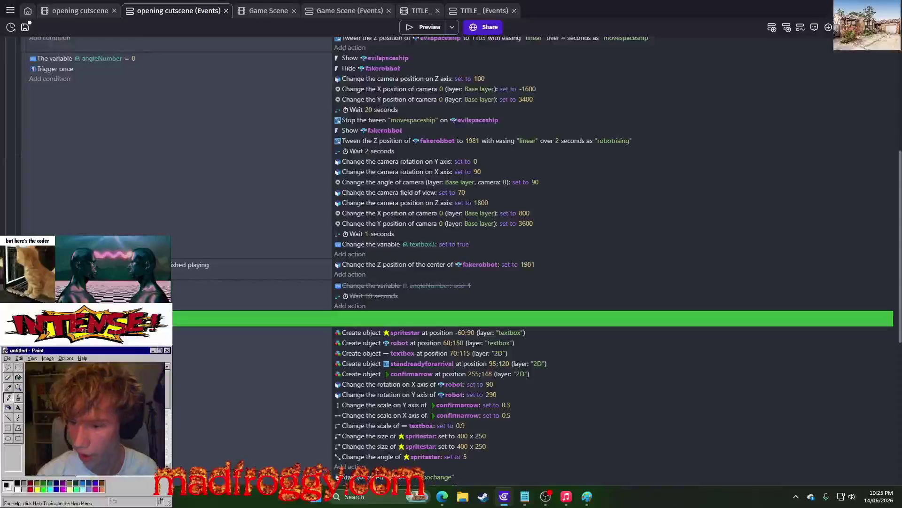
scroll(166, 234, "down", 4)
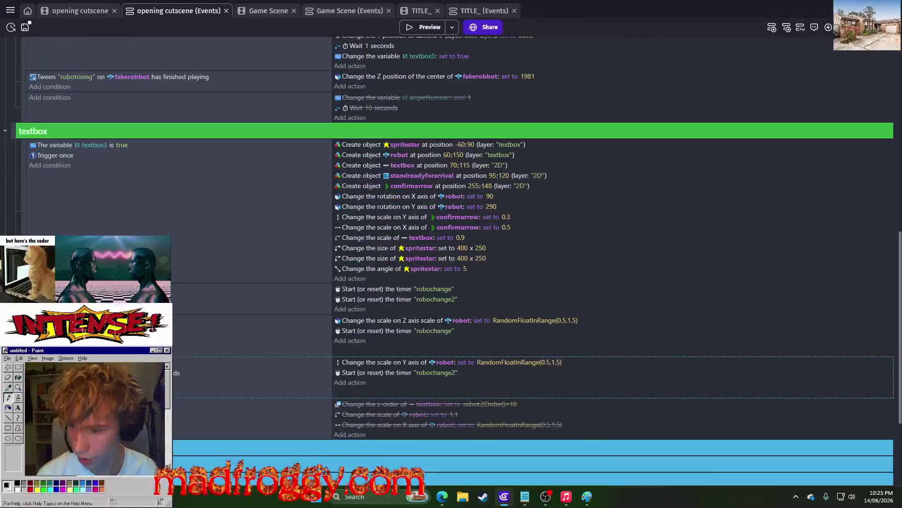
right_click(141, 395)
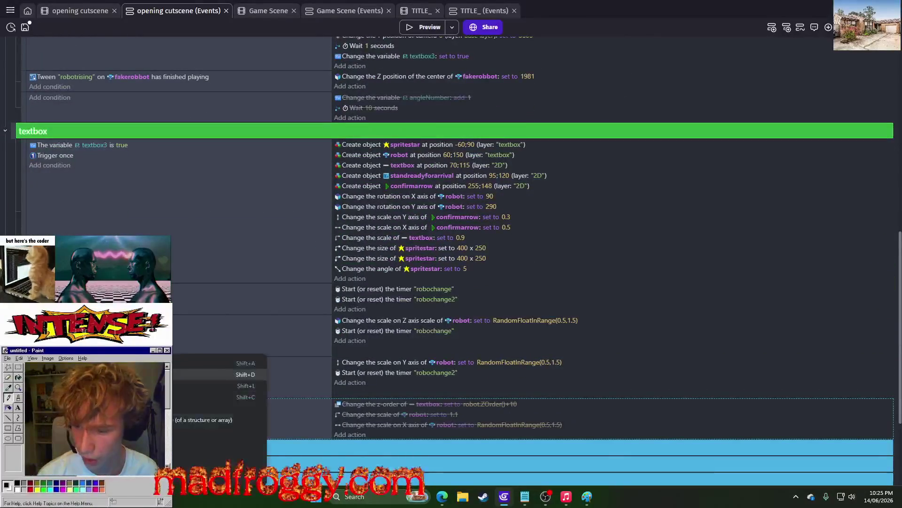
left_click(200, 361)
scroll(237, 337, "down", 1)
scroll(237, 337, "down", 1)
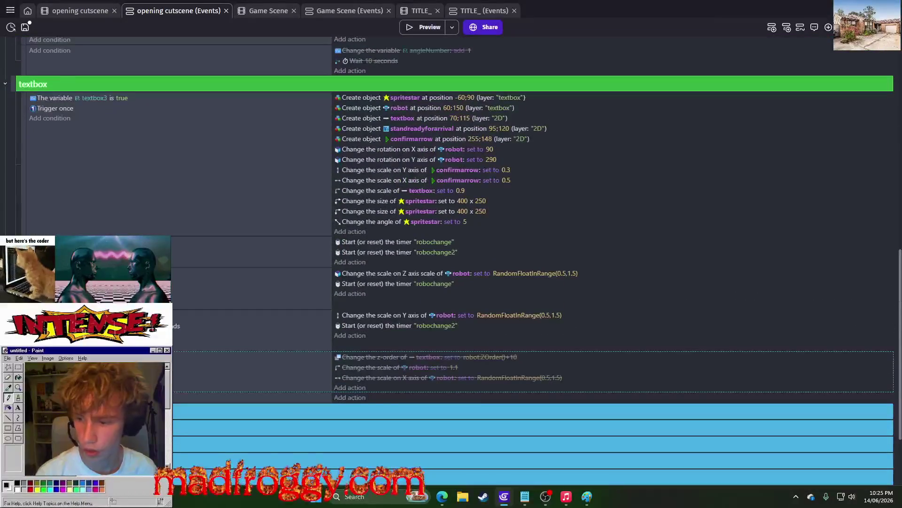
- Give it a Number of object instances condition: standreadyforarrival = 1
left_click(50, 397)
type("text")
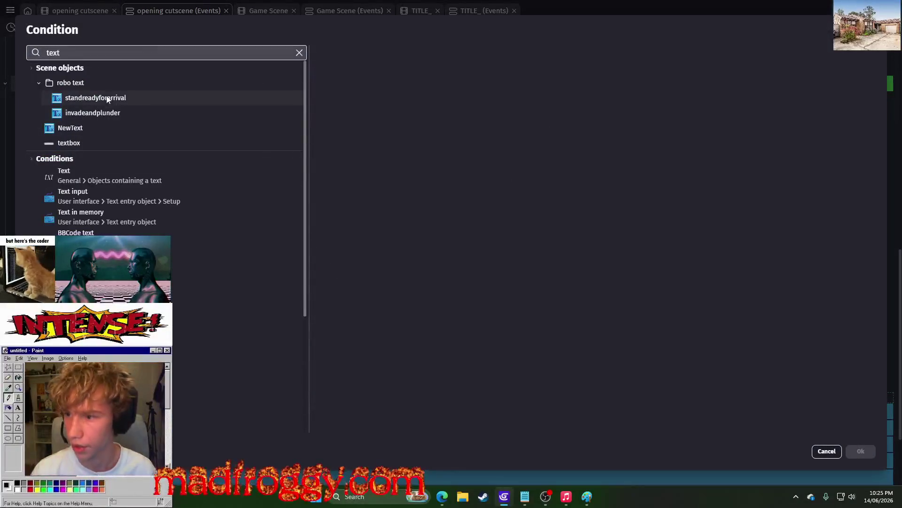
left_click(86, 178)
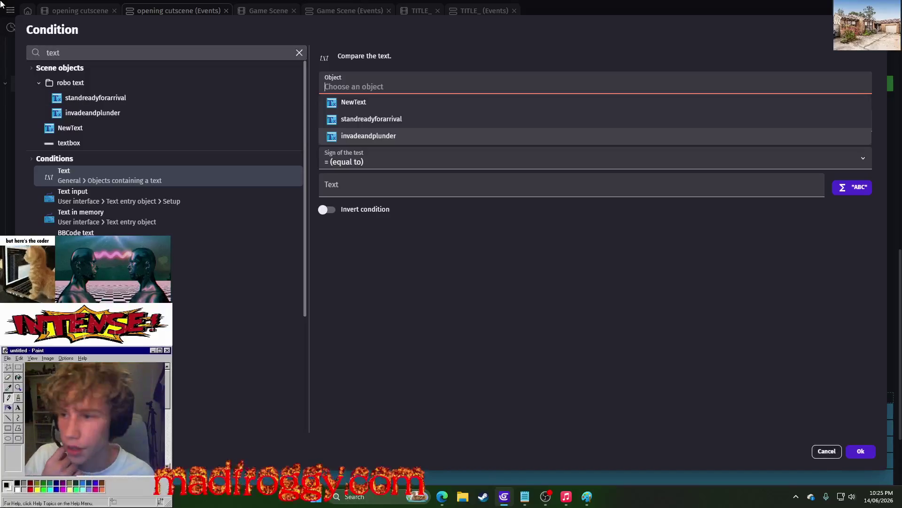
left_click(301, 52)
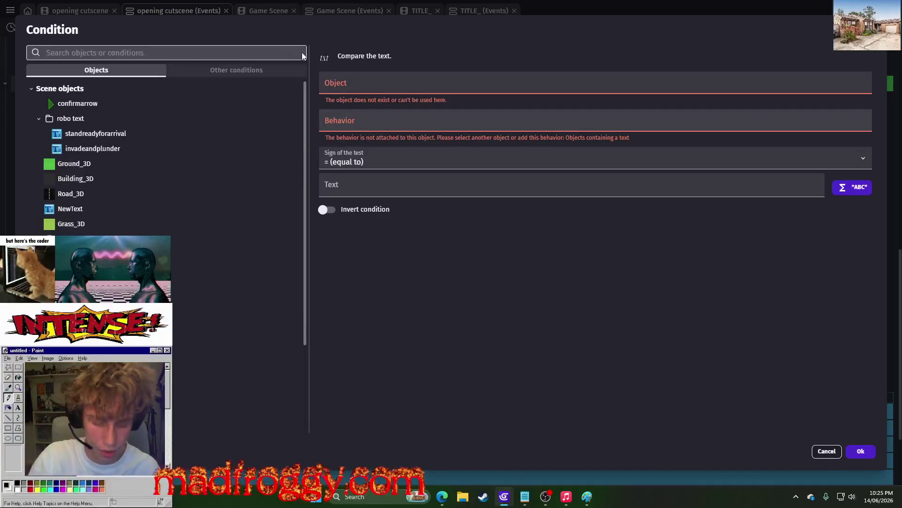
type("instances")
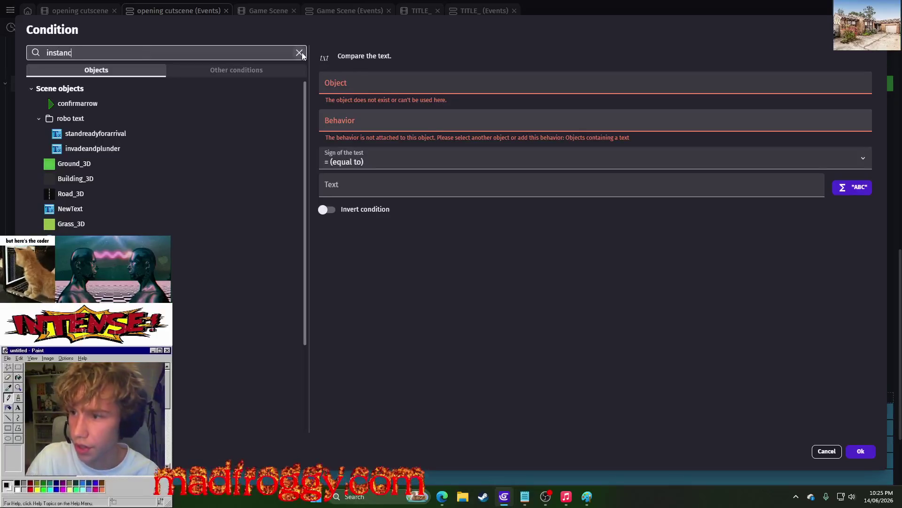
left_click(100, 105)
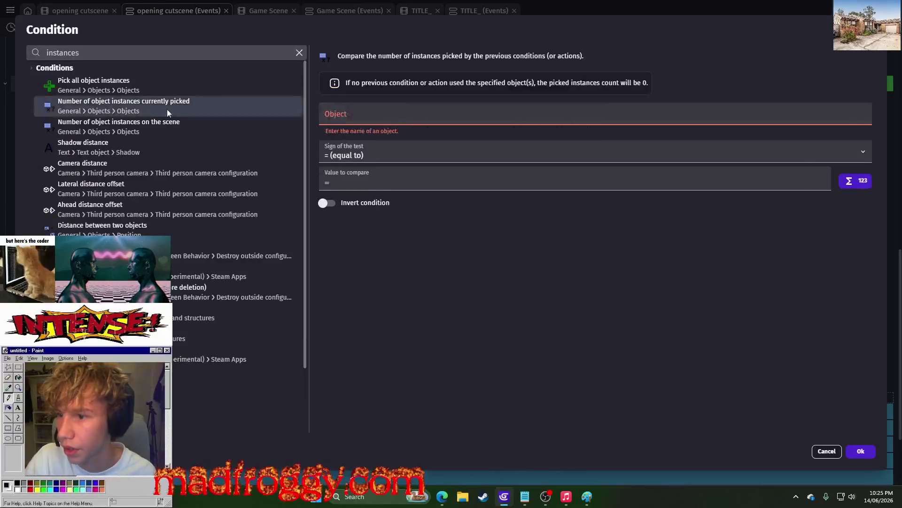
left_click(202, 129)
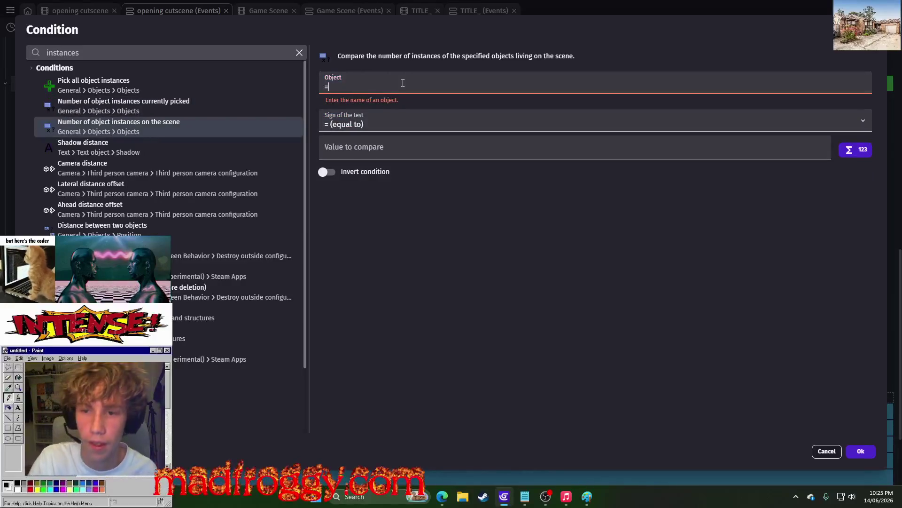
left_click(403, 83)
scroll(376, 272, "down", 5)
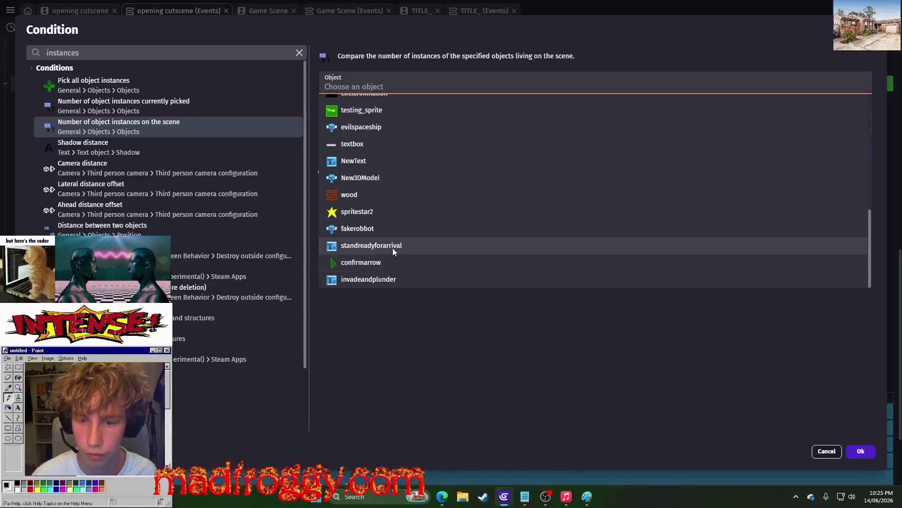
left_click(392, 245)
left_click(412, 140)
type("= (equal to")
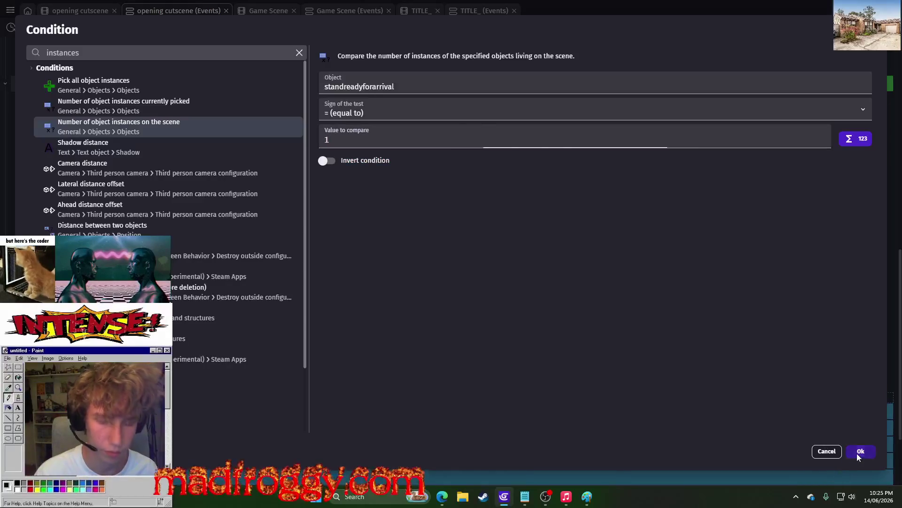
left_click(860, 451)
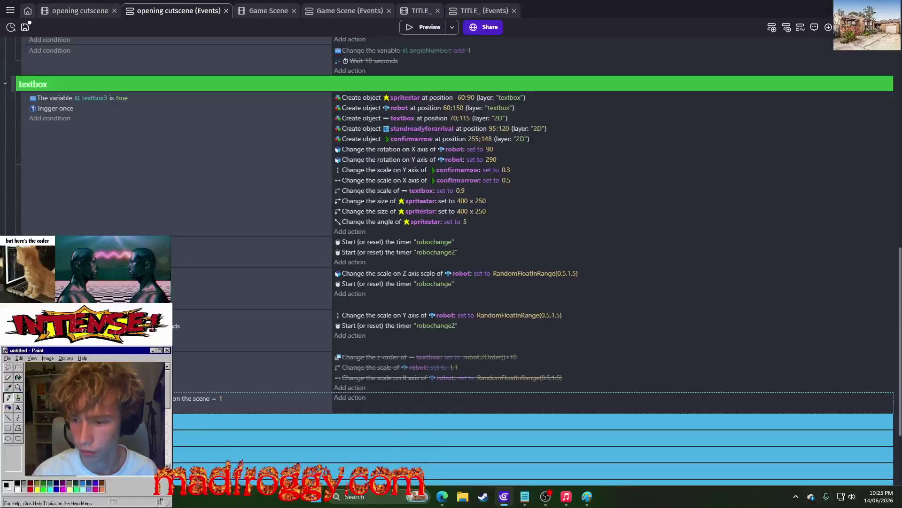
- Open the opening cutscene's scene properties
scroll(434, 235, "up", 5)
scroll(352, 175, "down", 4)
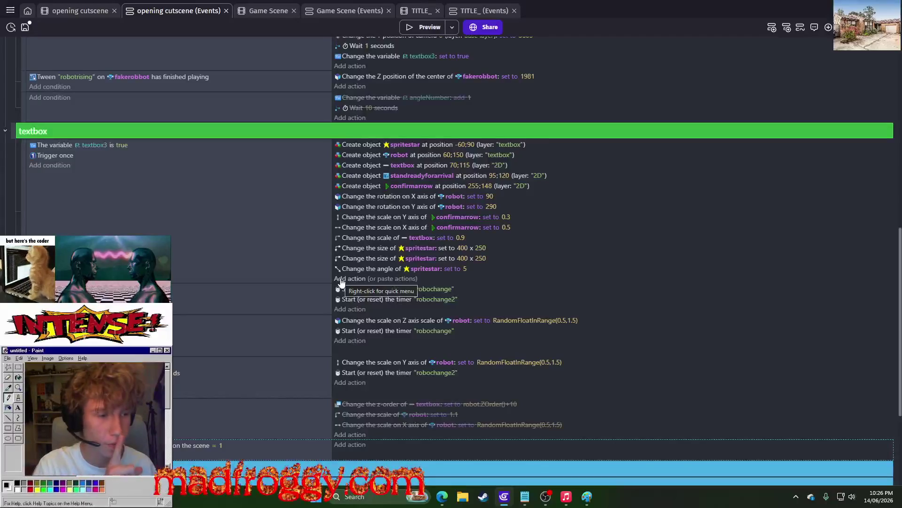
key("ctrl+shift+Tab")
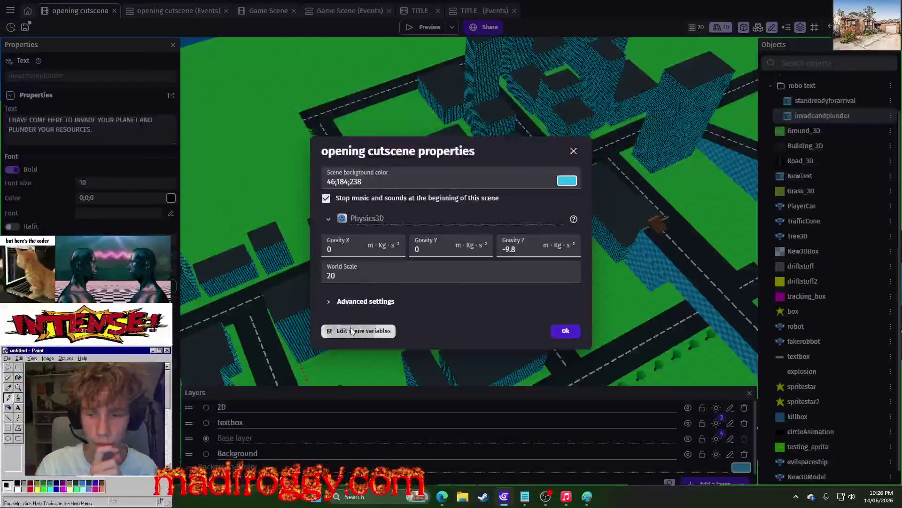
- Add a scene variable named start_speech of type Boolean, defaulting to False, and apply
left_click(357, 331)
left_click(702, 54)
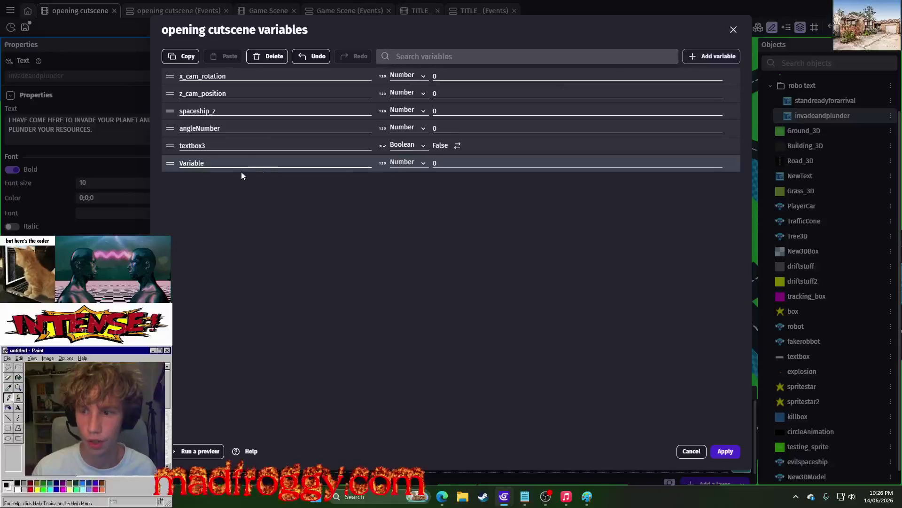
double_click(224, 163)
type("start")
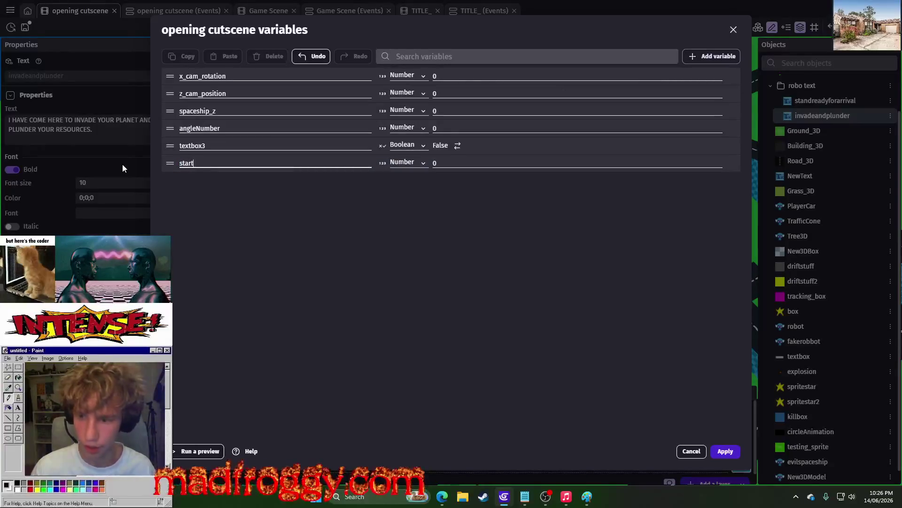
type("_")
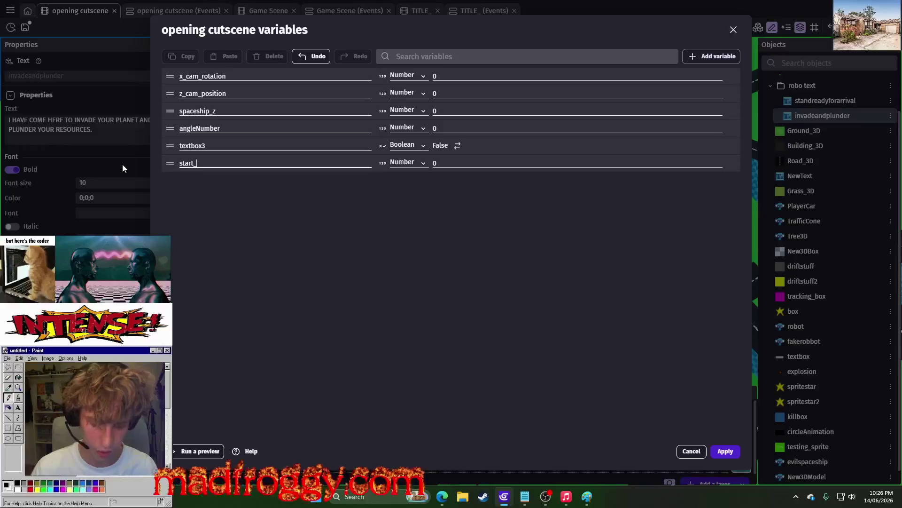
type("speech")
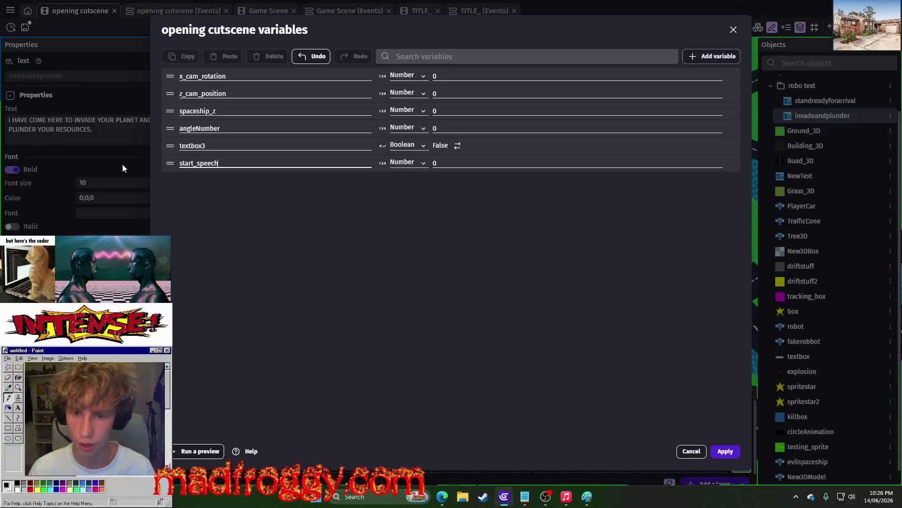
left_click(405, 163)
left_click(423, 185)
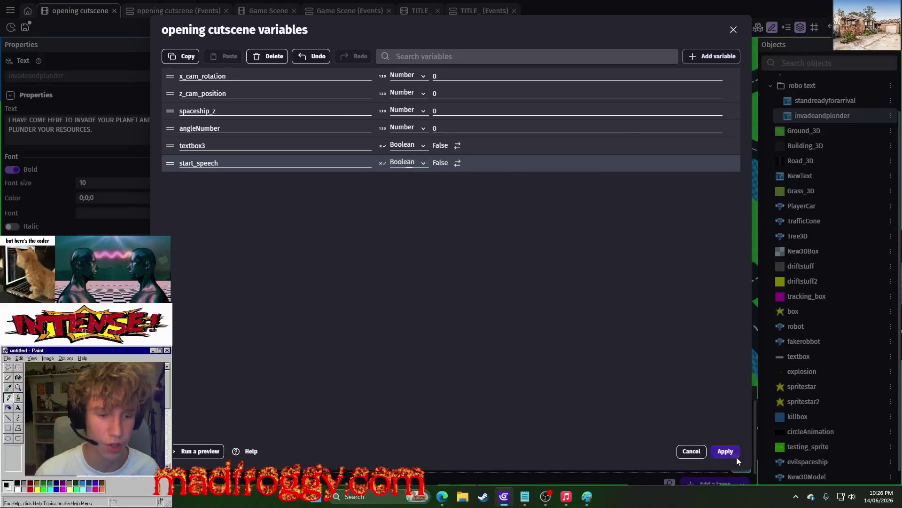
left_click(736, 457)
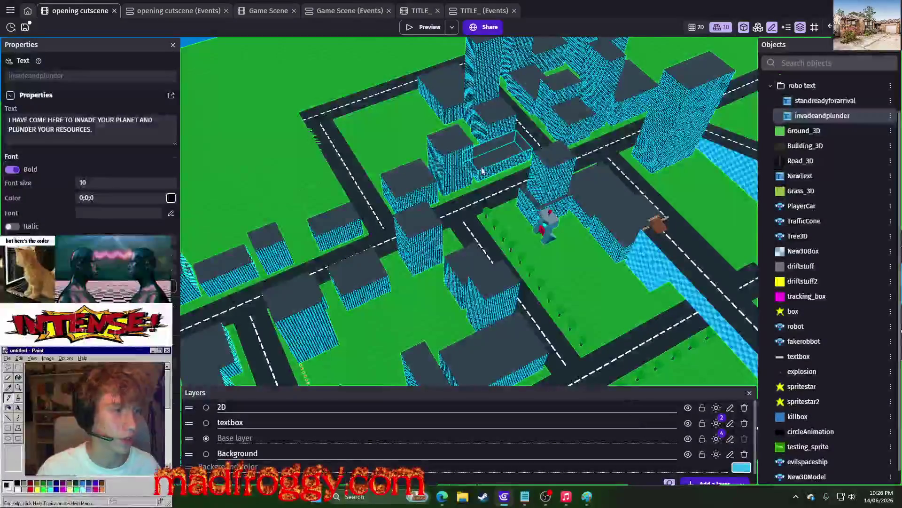
- Add a Variable value condition checking start_speech is True
left_click(200, 11)
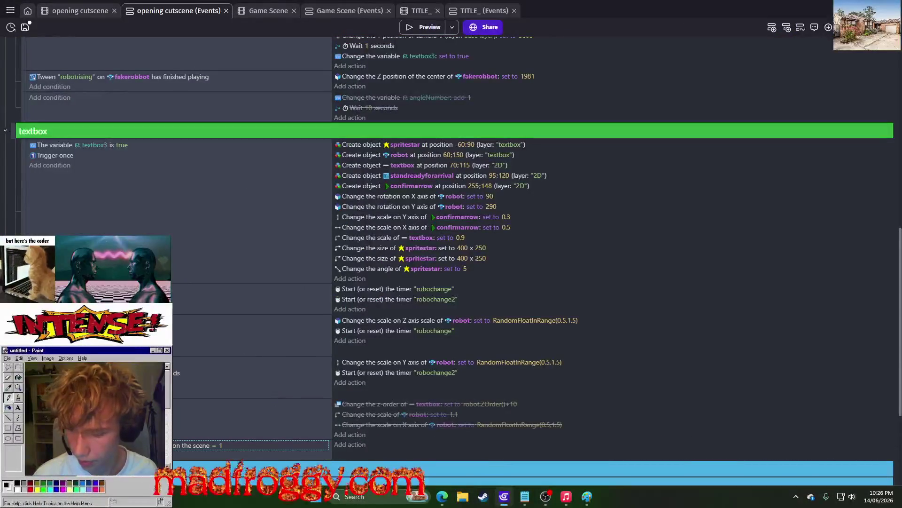
left_click(47, 455)
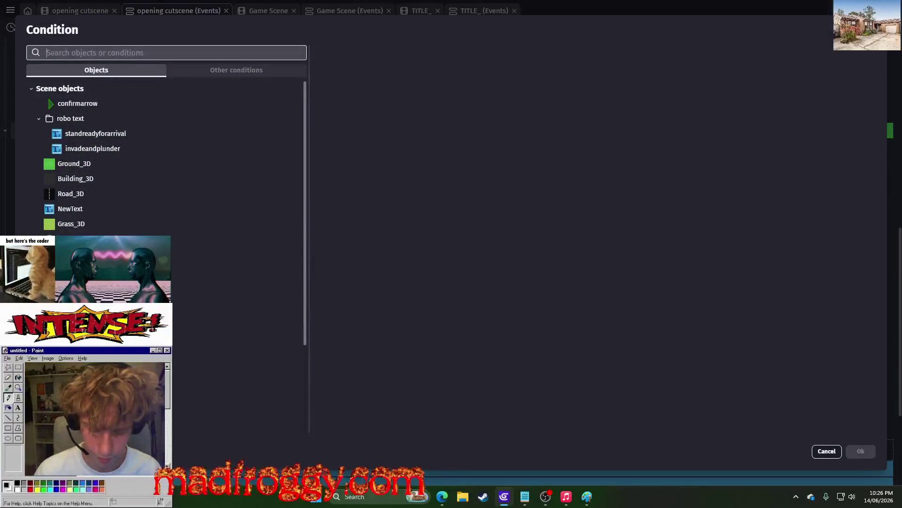
type("var")
left_click(94, 84)
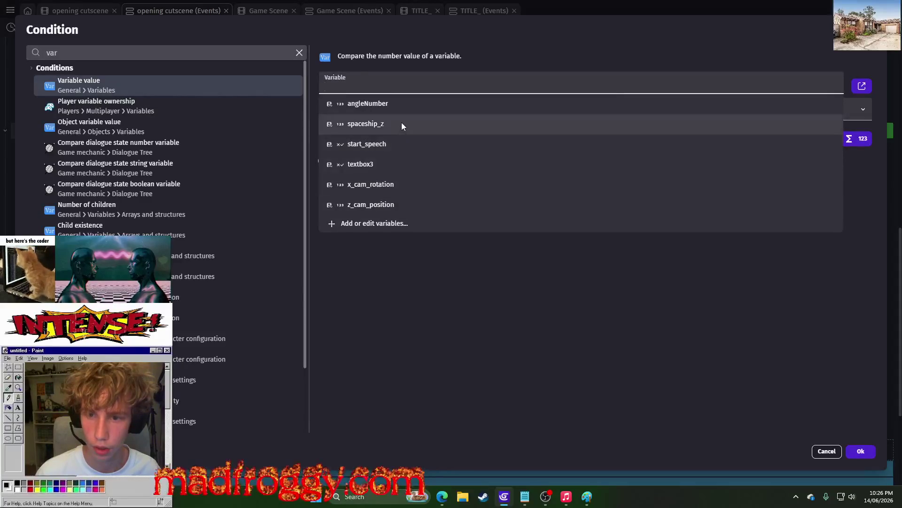
left_click(387, 142)
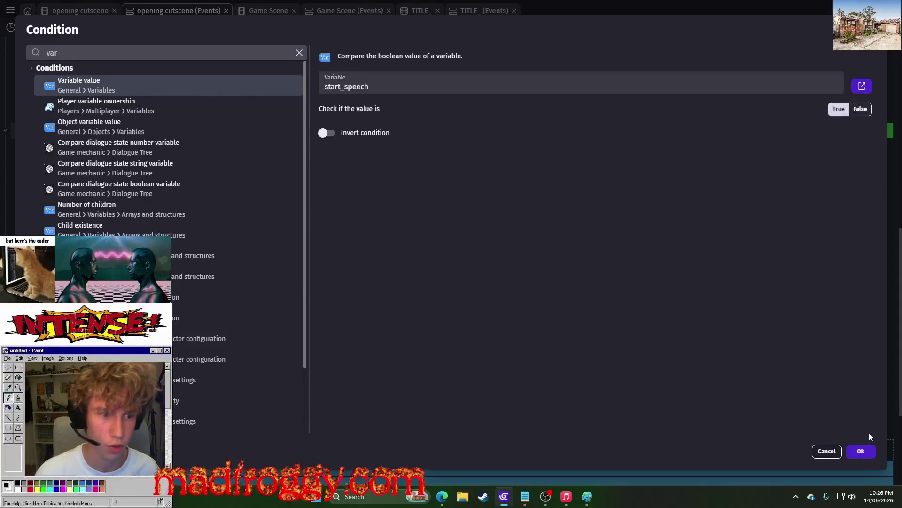
left_click(860, 450)
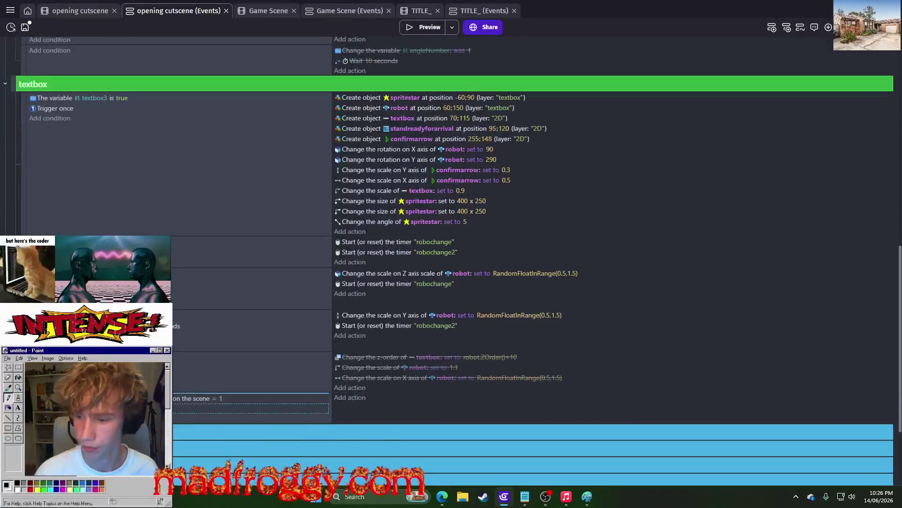
- Delete the selected condition row
scroll(515, 146, "up", 10)
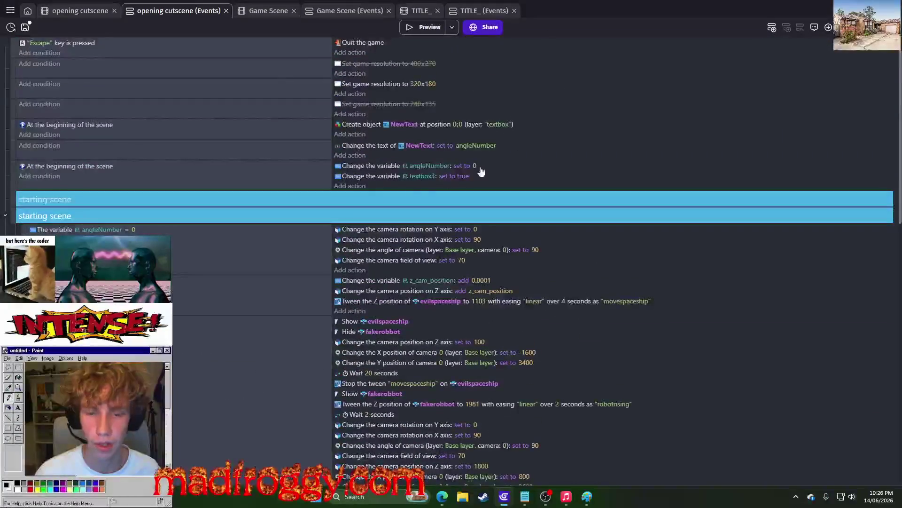
scroll(235, 85, "down", 5)
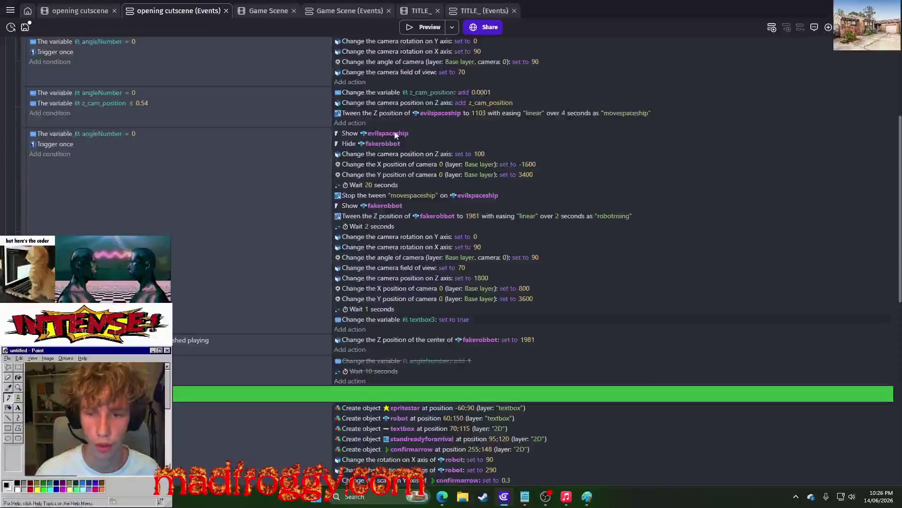
scroll(190, 328, "down", 6)
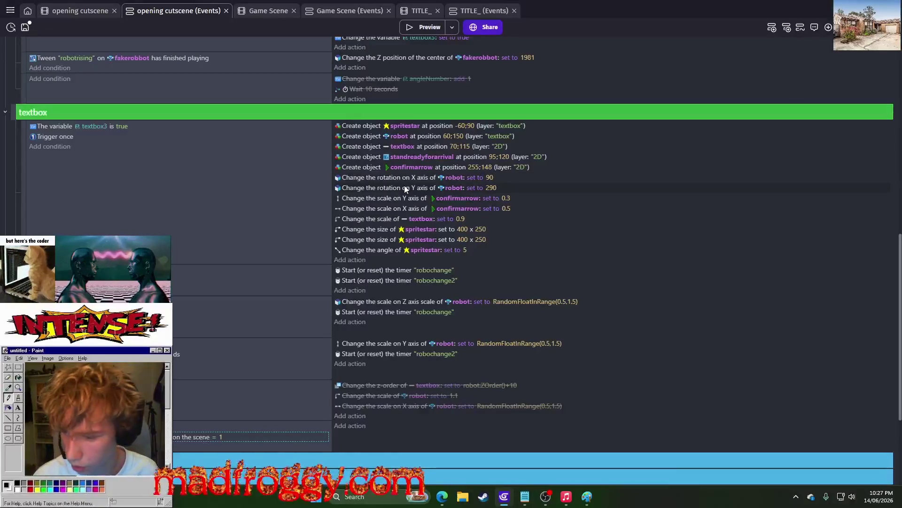
key("Delete")
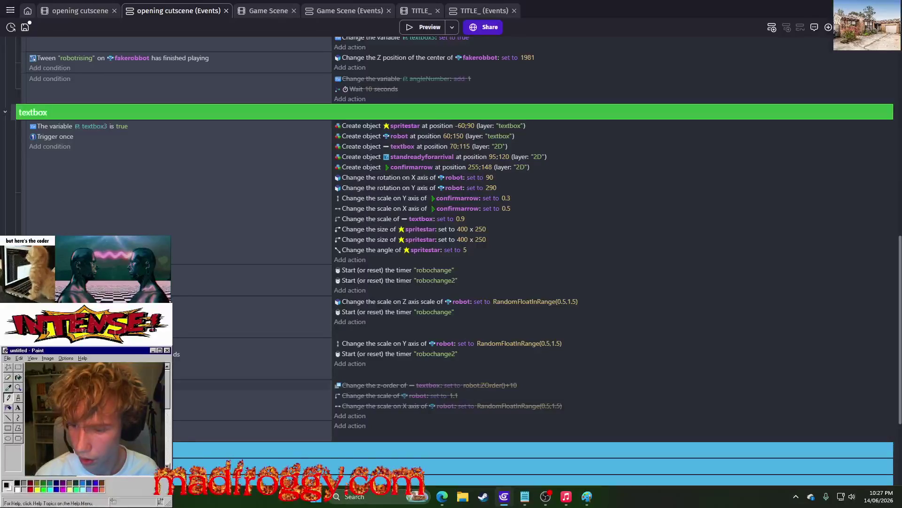
- Undo the condition deletion and drag the standreadyforarrival creation action into the lower event
left_click(251, 364)
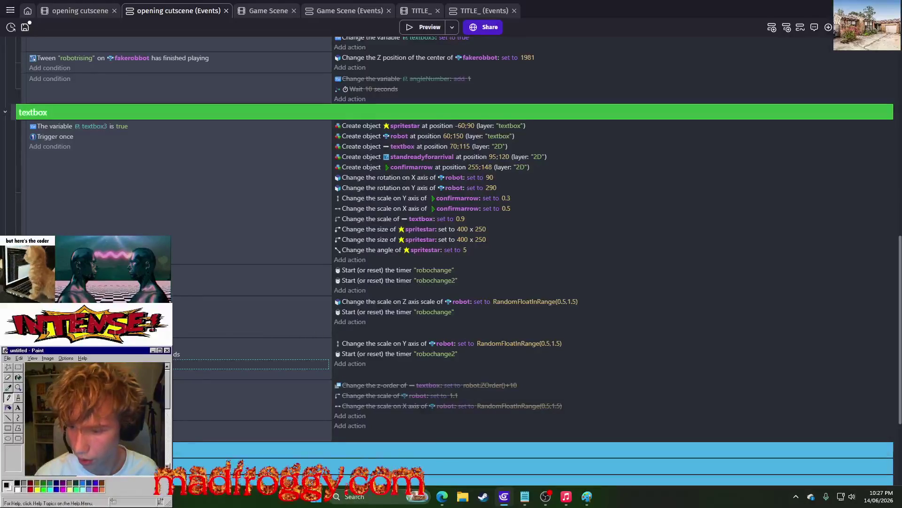
key("ctrl+z")
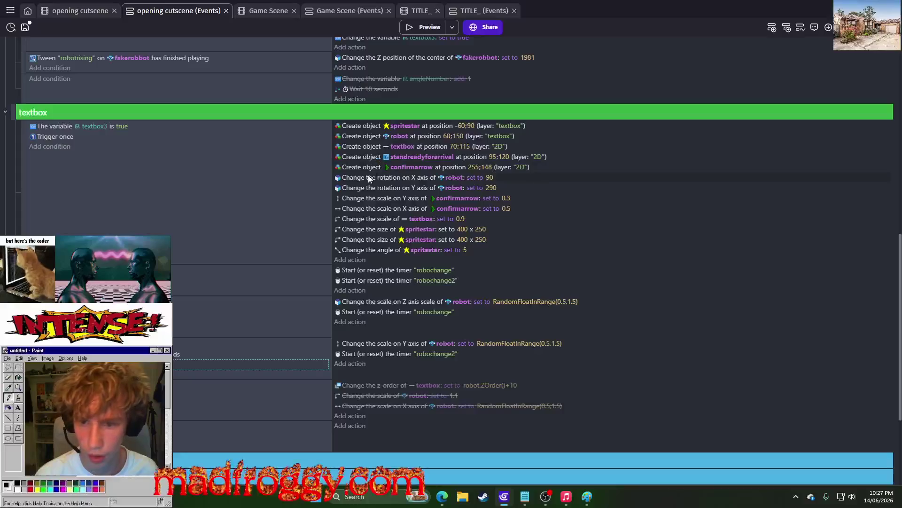
left_click(371, 219)
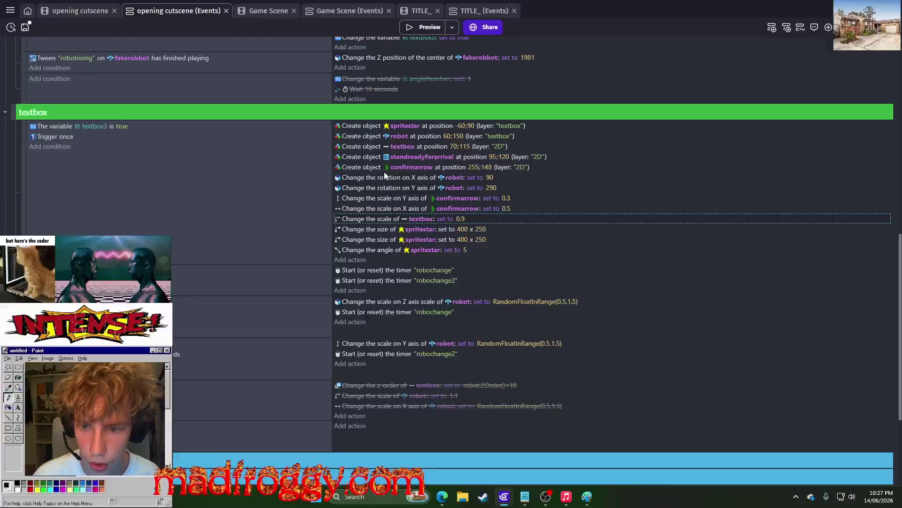
left_click_drag(360, 155, 352, 425)
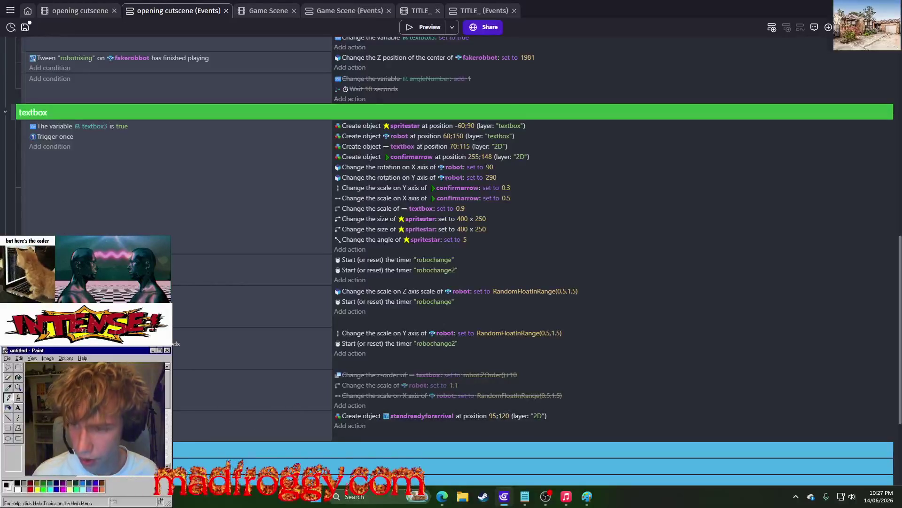
- Place the standreadyforarrival creation right after confirmarrow and add an empty event below
scroll(301, 371, "up", 5)
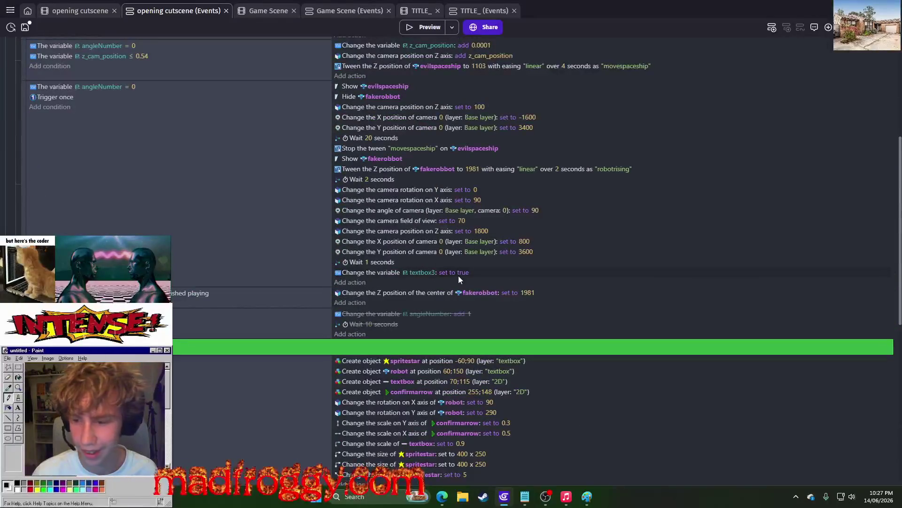
scroll(458, 275, "down", 6)
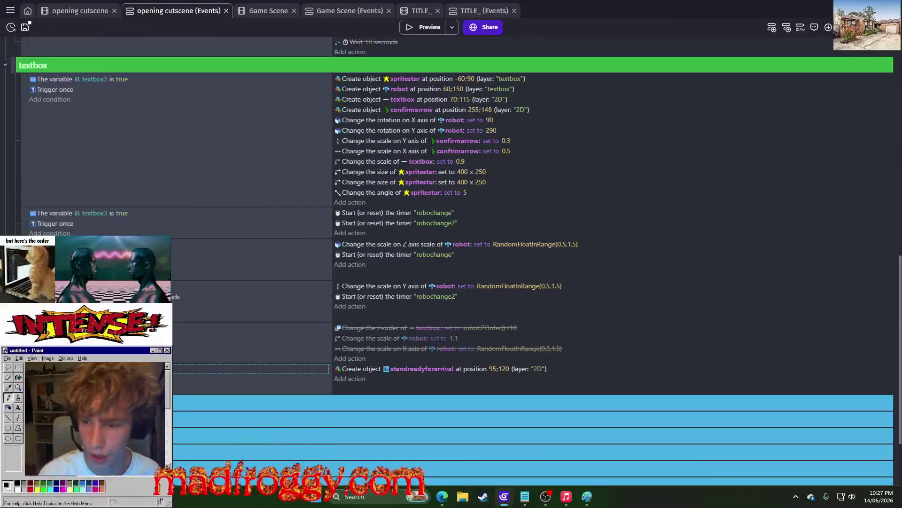
scroll(360, 387, "up", 1)
scroll(361, 386, "up", 1)
mouse_move(352, 413)
left_mouse_down()
mouse_move(349, 258)
mouse_move(360, 250)
left_mouse_up()
left_click(506, 252)
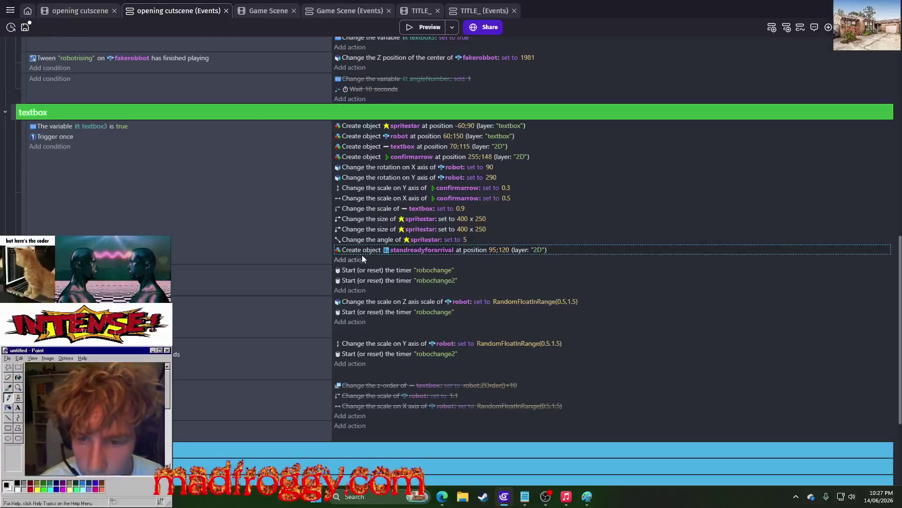
left_click_drag(359, 252, 366, 161)
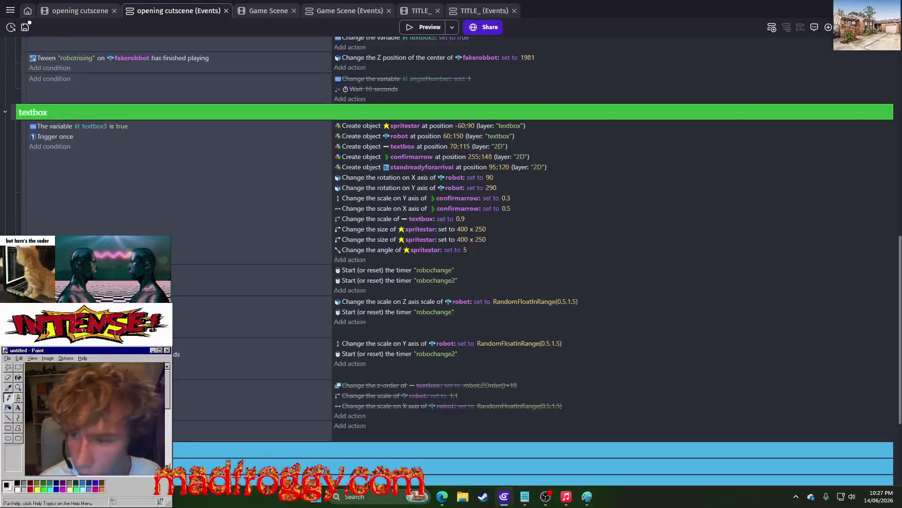
left_click(309, 246)
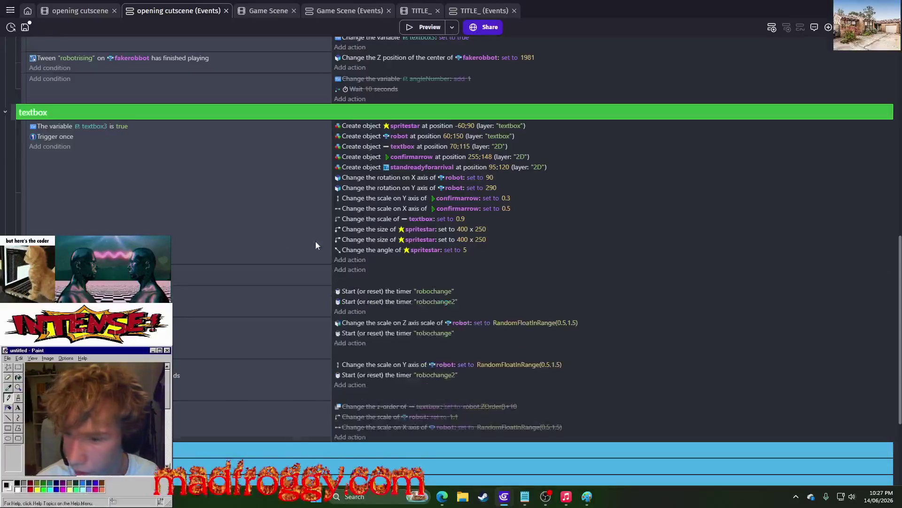
- Add a Wait action to the textbox event, entered as 2 then changed to 1 second
left_click(359, 268)
type("wait")
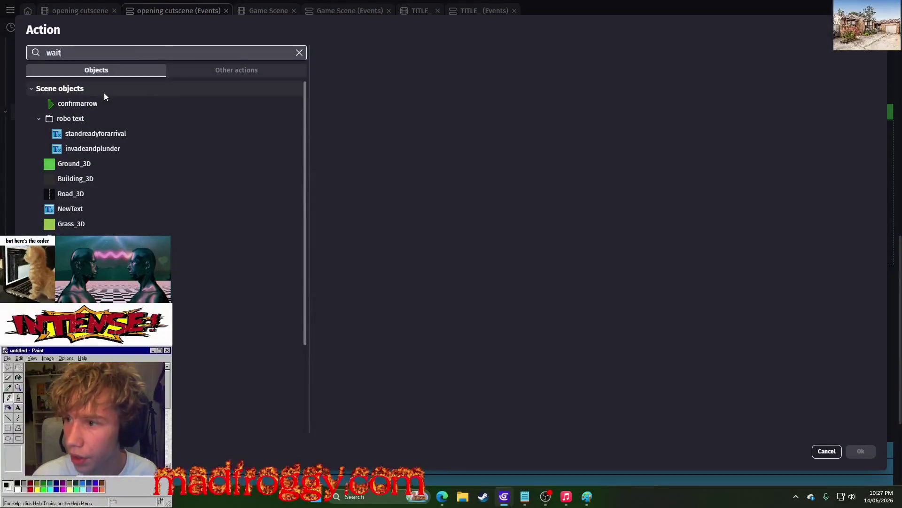
left_click(114, 87)
left_click(410, 116)
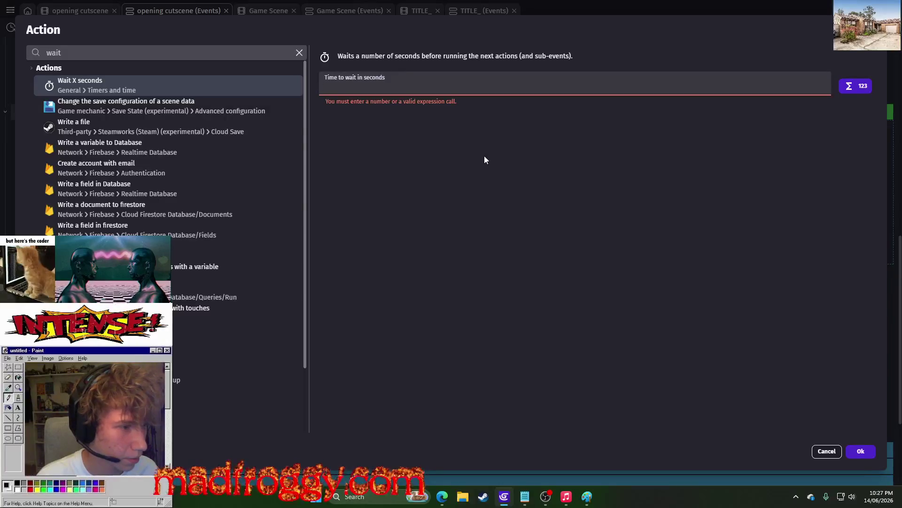
type("2")
left_click(861, 451)
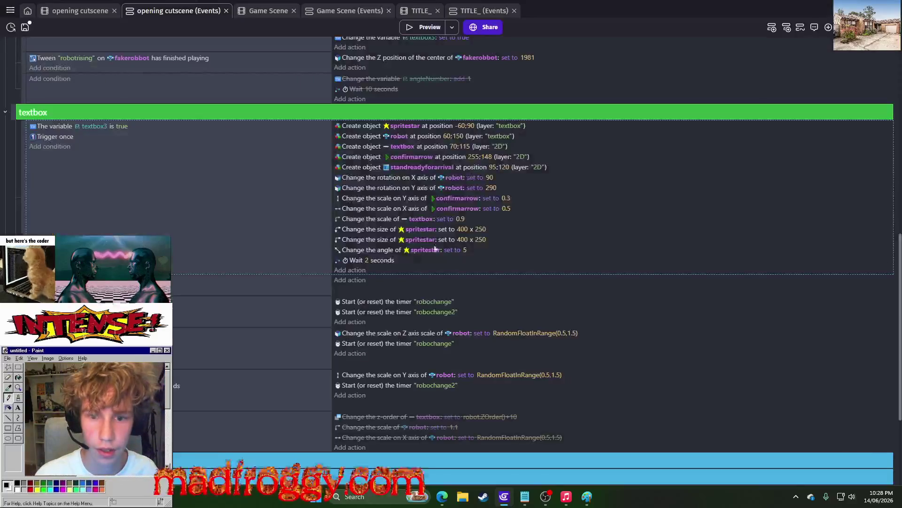
left_click(355, 270)
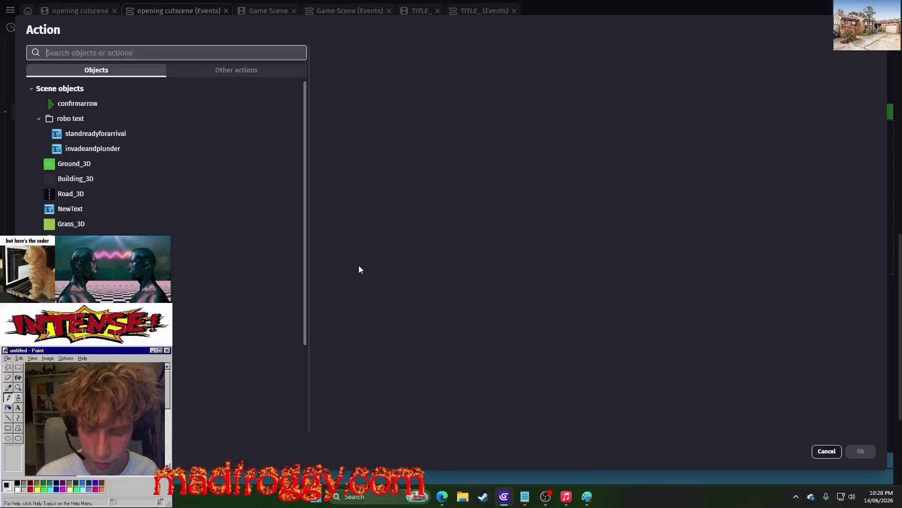
key("Escape")
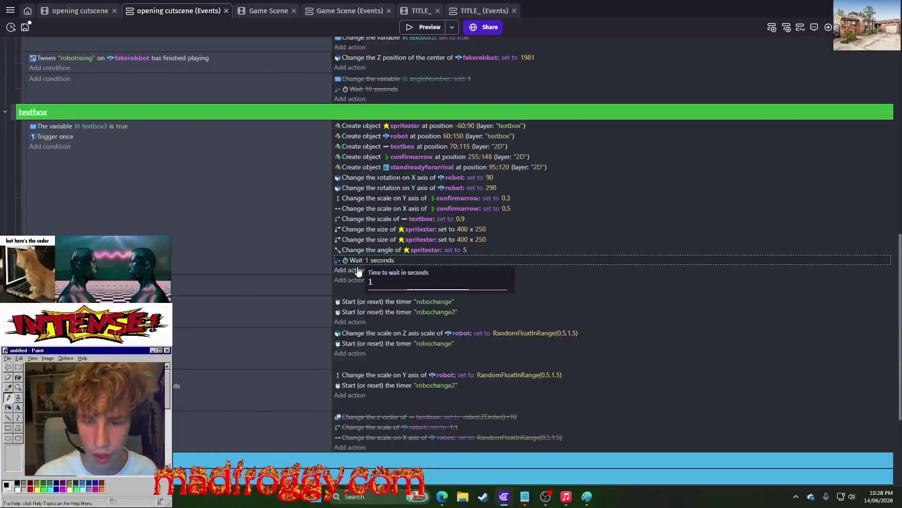
left_click(357, 268)
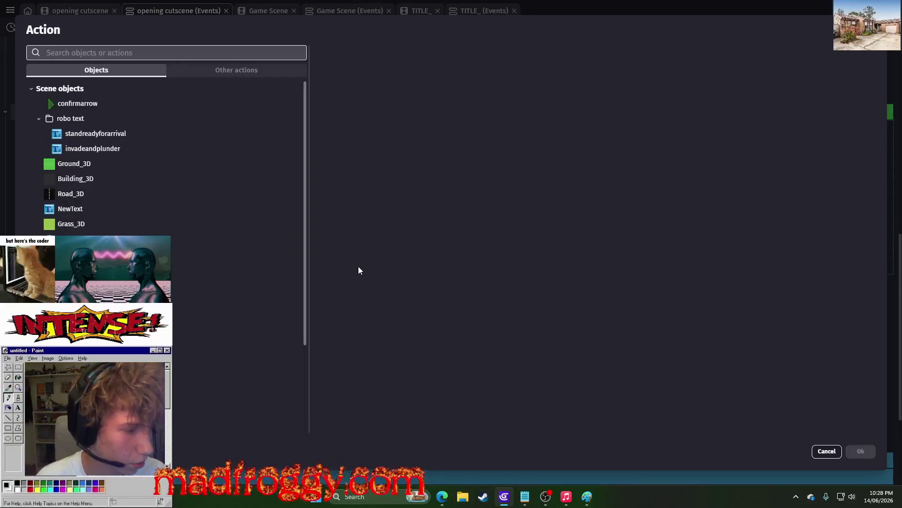
key("Escape")
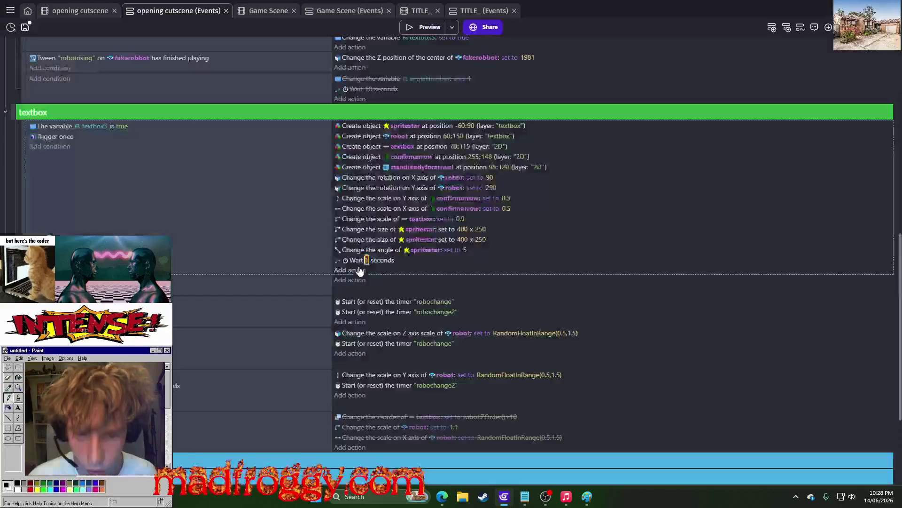
left_click(361, 158)
- Move both confirmarrow scale actions (0.5 X, 0.3 Y) into the event below
left_click(470, 285)
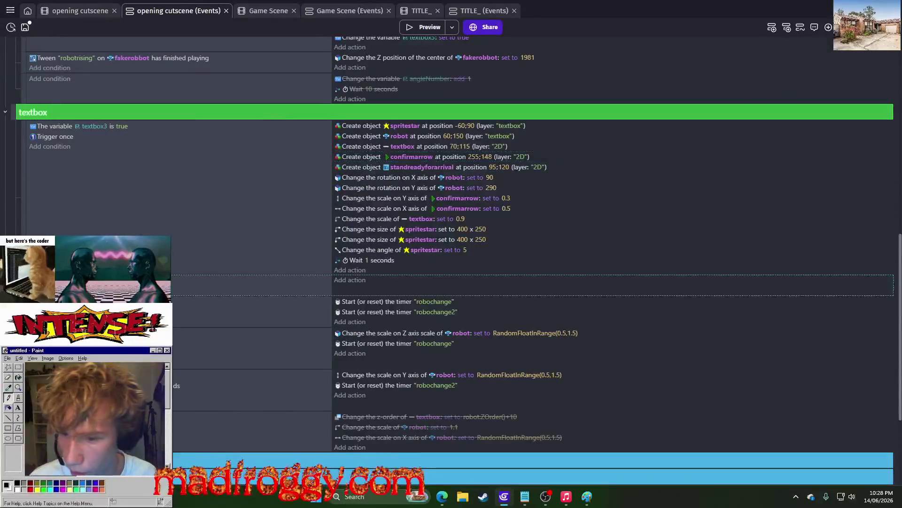
left_click(249, 280)
key("Delete")
left_click(364, 198)
left_click(367, 207, "ctrl")
left_click_drag(353, 220, 350, 284)
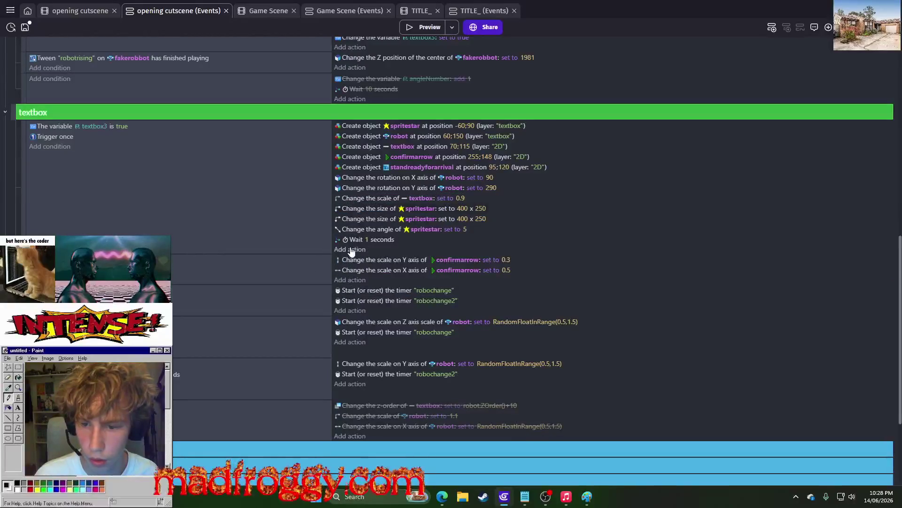
- Move the confirmarrow scale actions back between the spritestar rows
left_click(353, 272)
left_click(354, 261, "ctrl")
left_click_drag(354, 261, 361, 207)
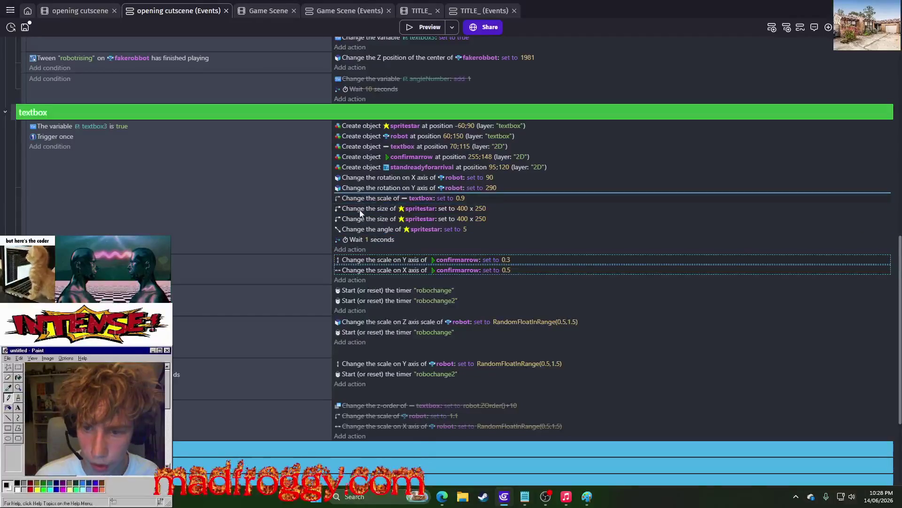
- Add a confirmarrow opacity 0 action right under the standreadyforarrival creation
left_click(350, 270)
type("opacity")
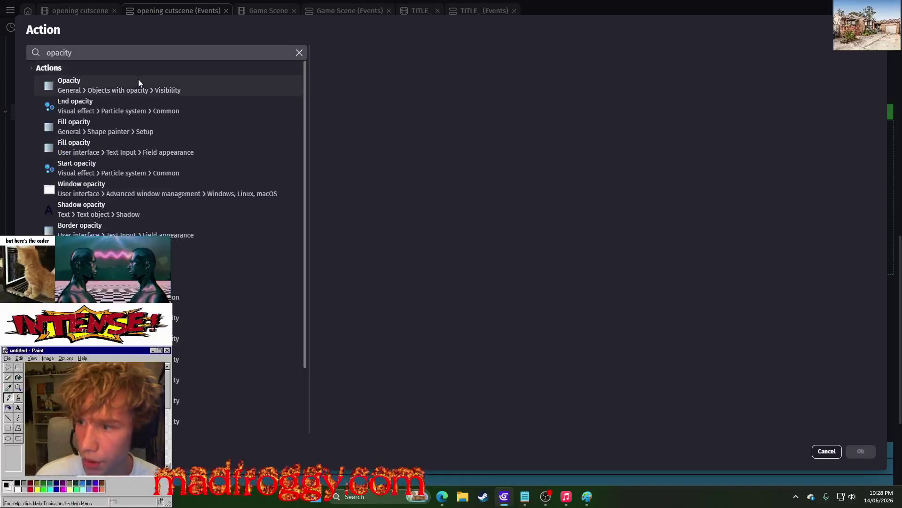
left_click(139, 80)
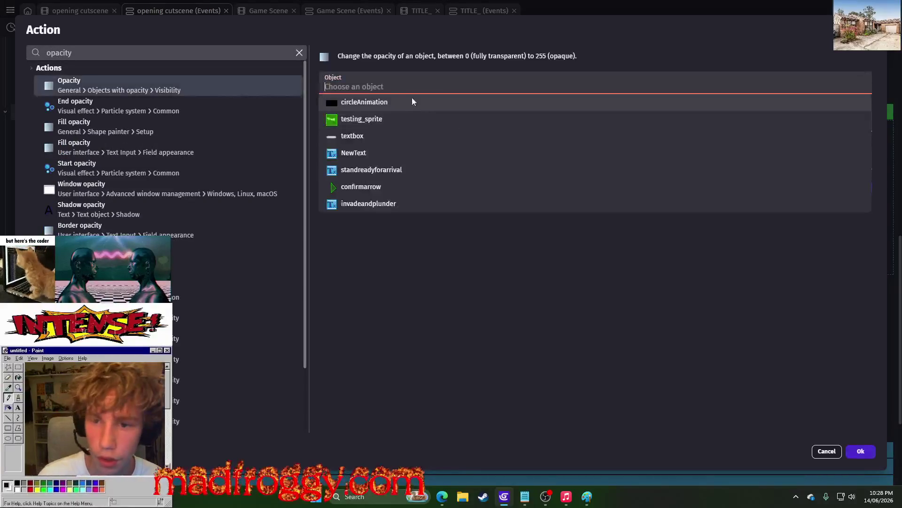
left_click(352, 186)
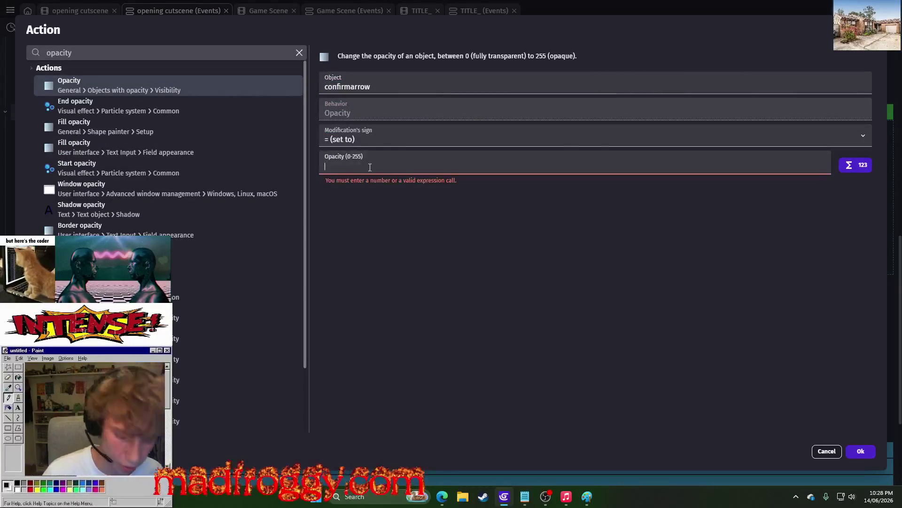
type("0")
left_click(861, 451)
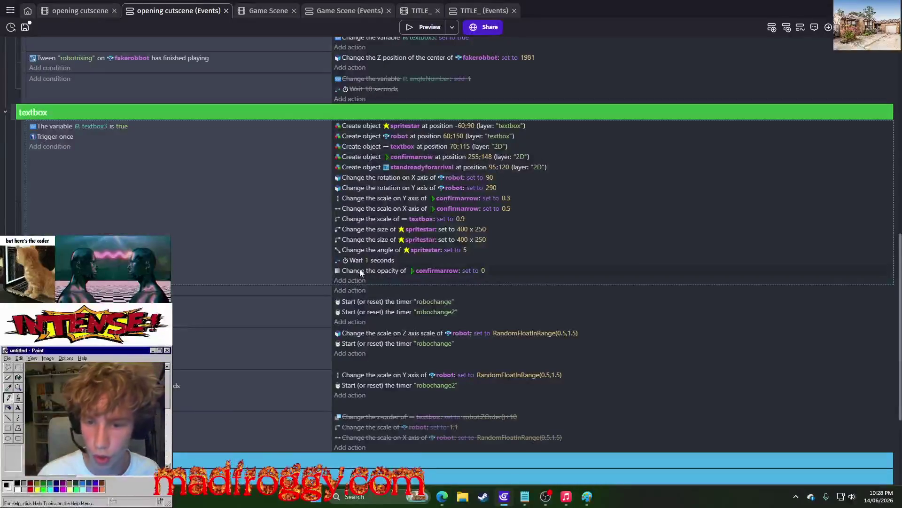
mouse_move(360, 273)
left_mouse_down()
mouse_move(357, 123)
mouse_move(355, 179)
left_mouse_up()
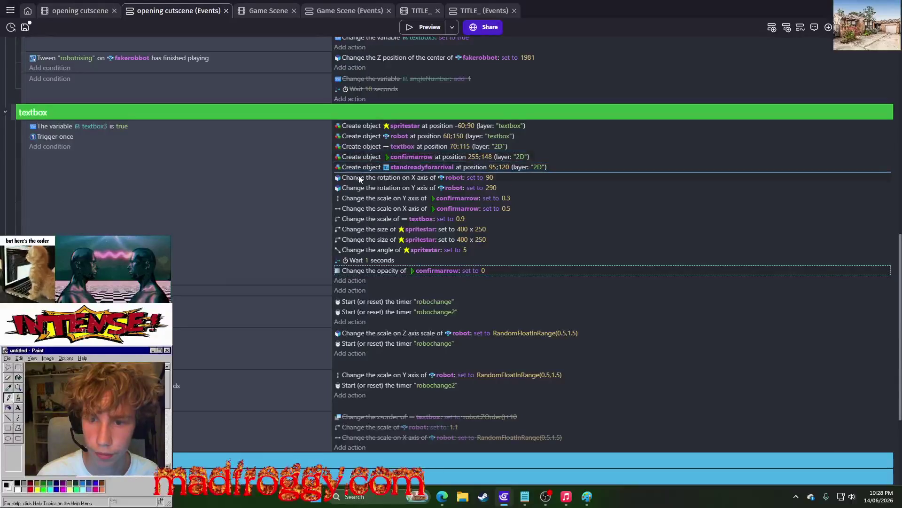
- Copy that opacity action below the 1-second wait and set its value to 255
right_click(364, 175)
left_click(356, 176)
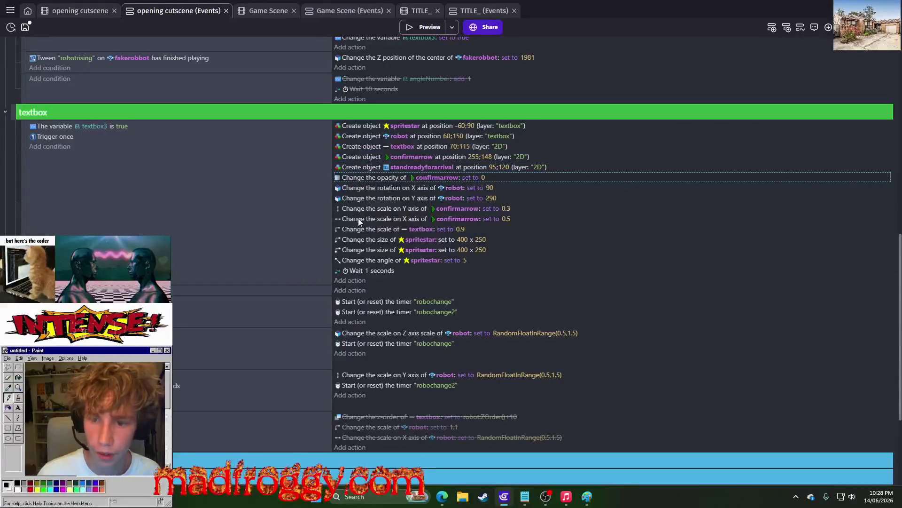
left_click(350, 280)
key("ctrl+v")
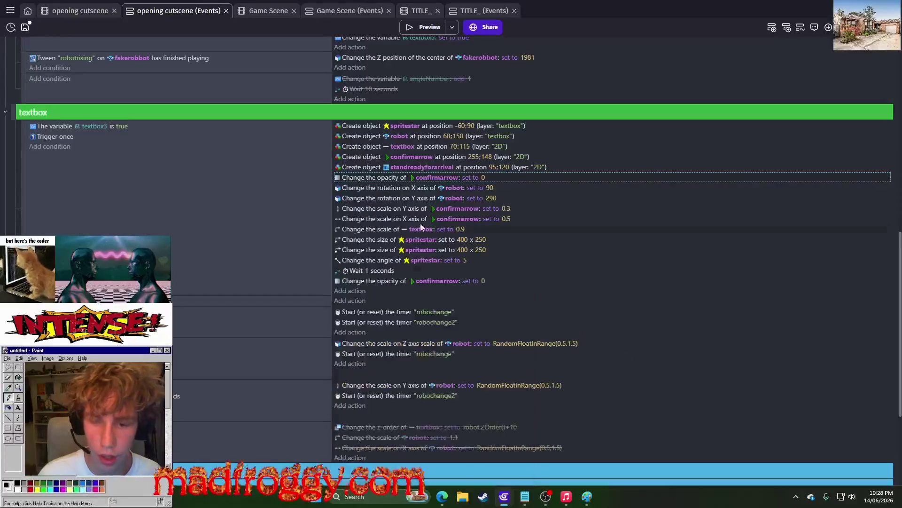
double_click(484, 280)
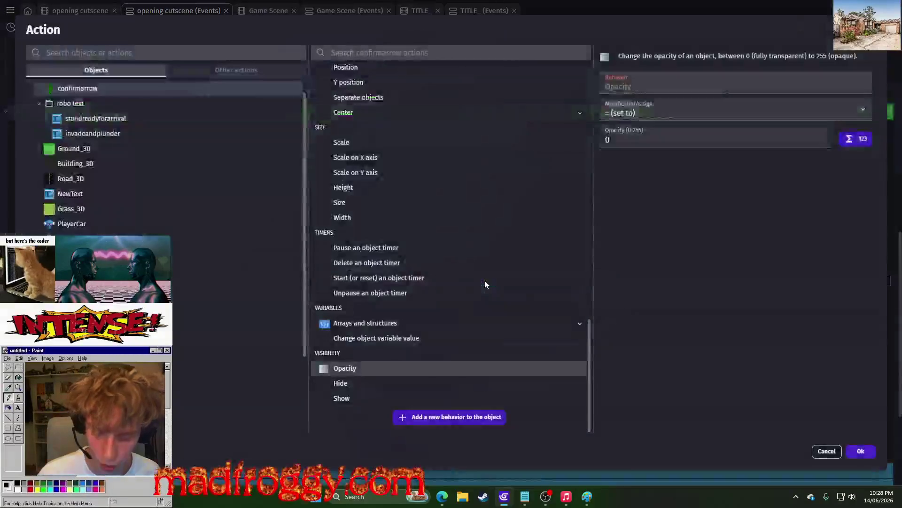
left_click(825, 454)
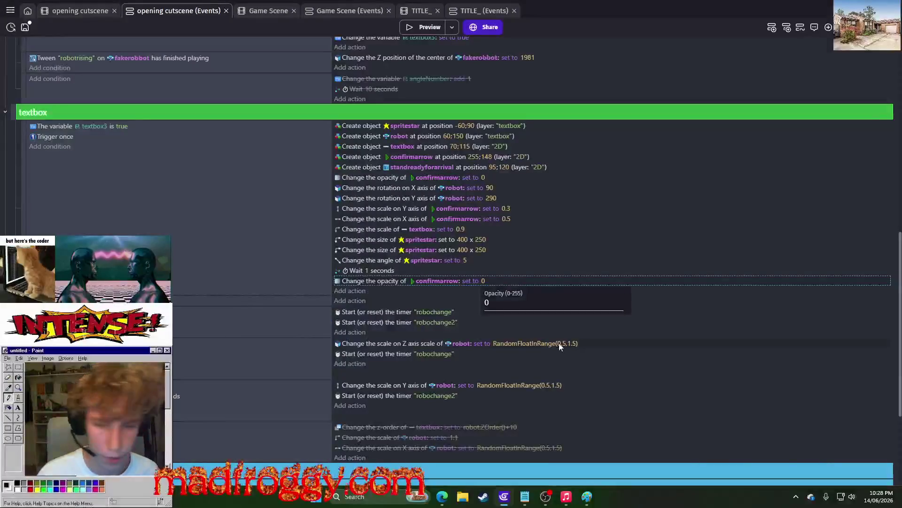
type("255")
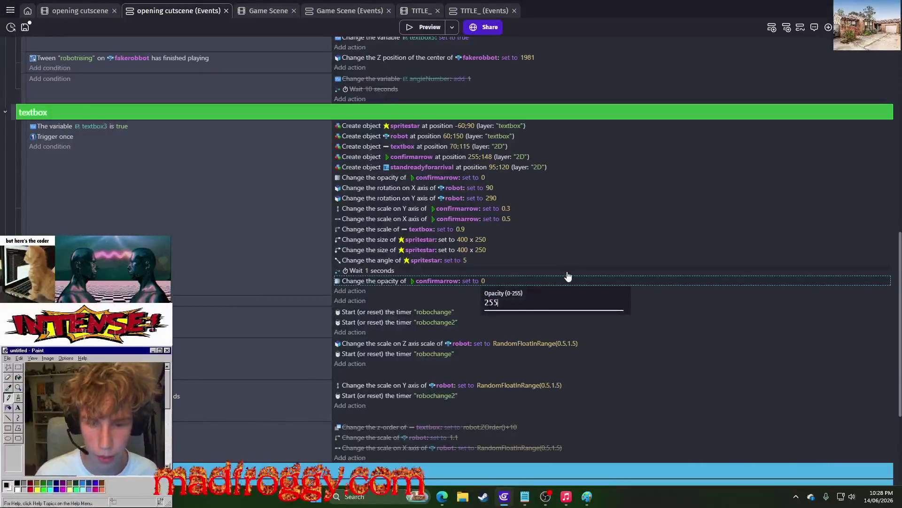
left_click(569, 272)
left_click(28, 78)
- Add a condition comparing confirmarrow's opacity
type("opacty")
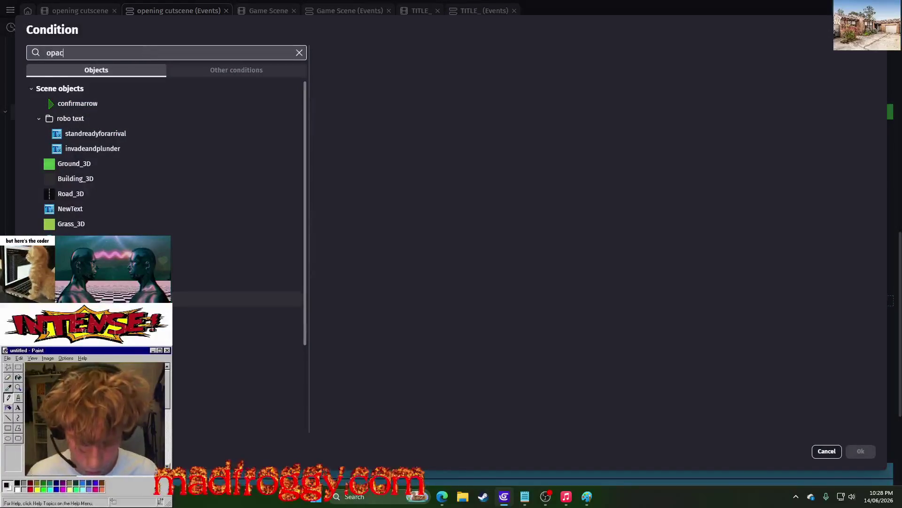
left_click(71, 85)
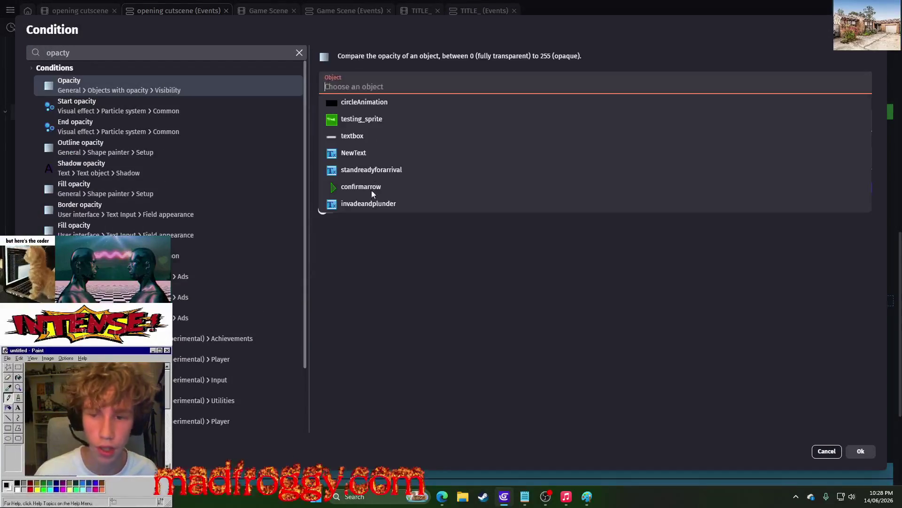
left_click(382, 190)
left_click(382, 162)
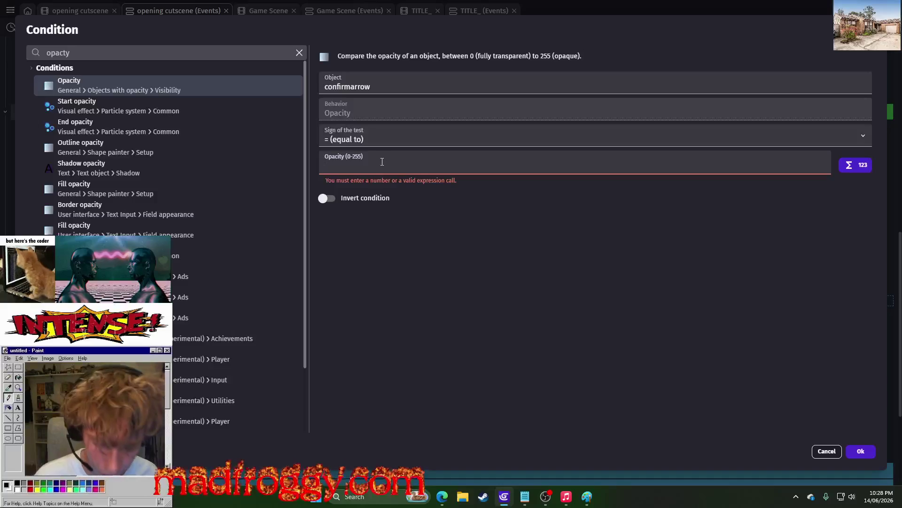
type("255")
left_click(598, 240)
left_click(867, 452)
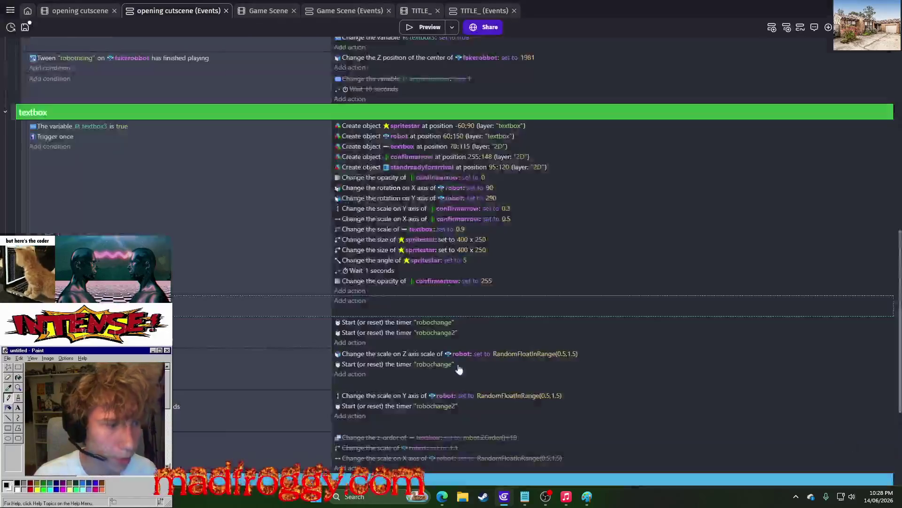
- Add a Number of object instances on the scene condition for standreadyforarrival
right_click(63, 137)
left_click(71, 146)
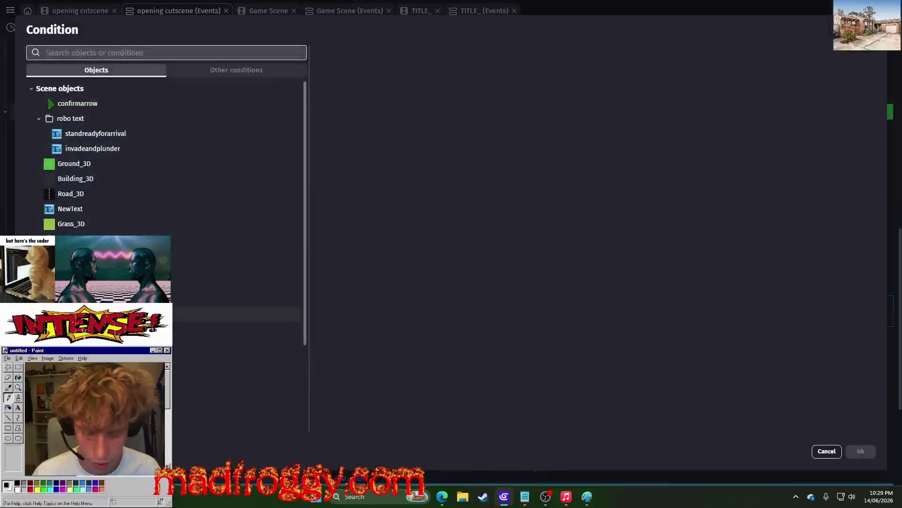
type("instances")
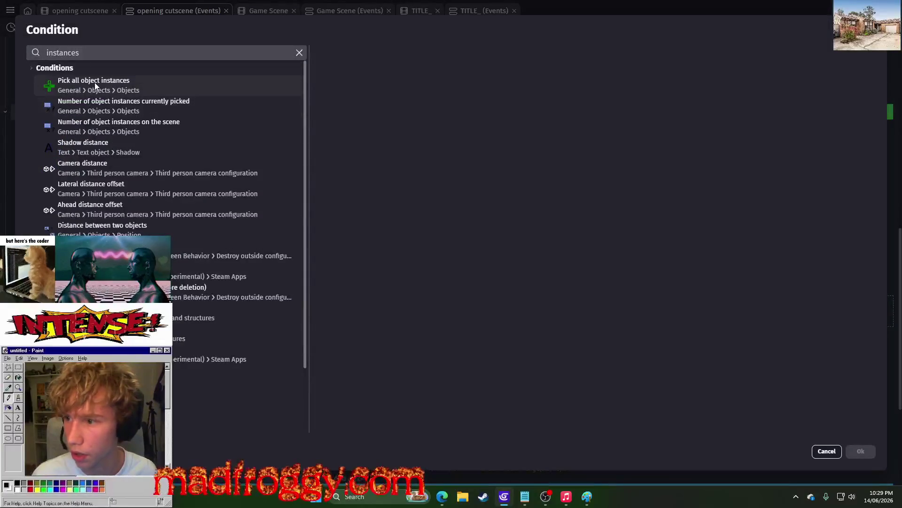
left_click(94, 86)
left_click(114, 115)
left_click(123, 131)
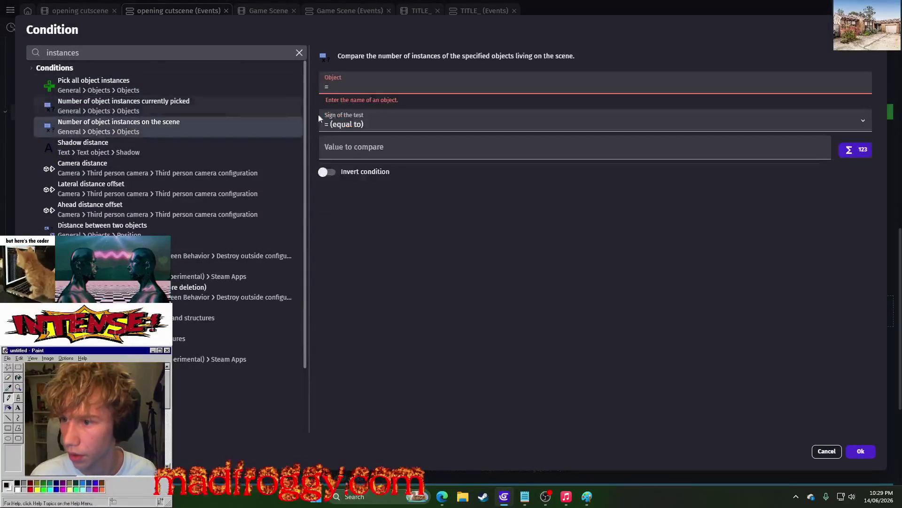
left_click(386, 82)
scroll(405, 208, "down", 5)
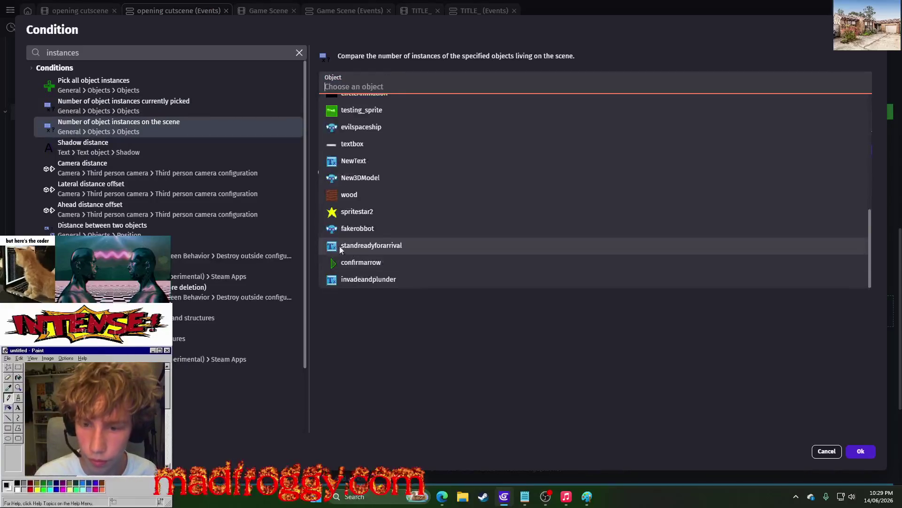
left_click(407, 245)
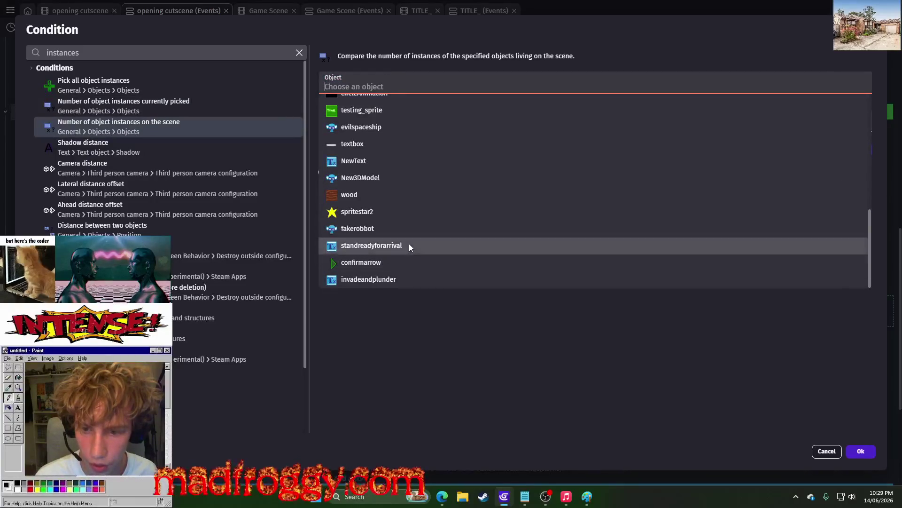
left_click(861, 451)
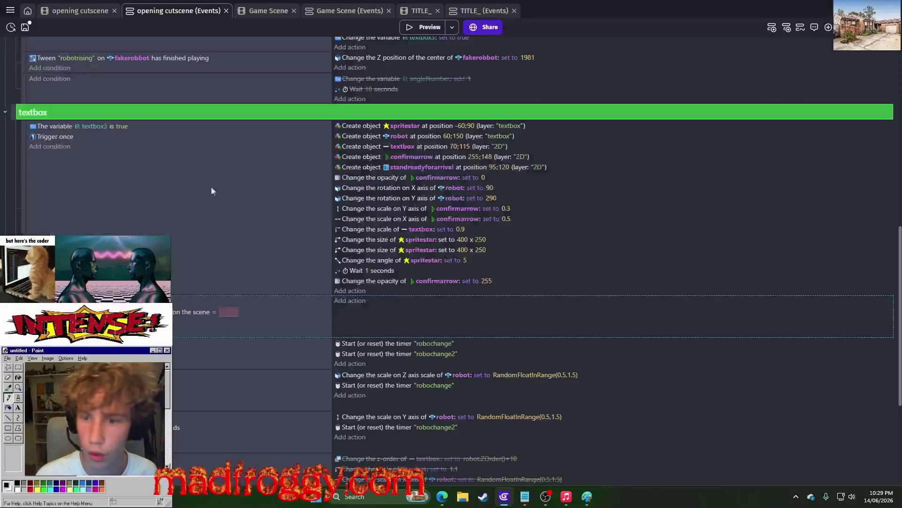
- Set the instance-count comparison to greater than 0
left_click(236, 312)
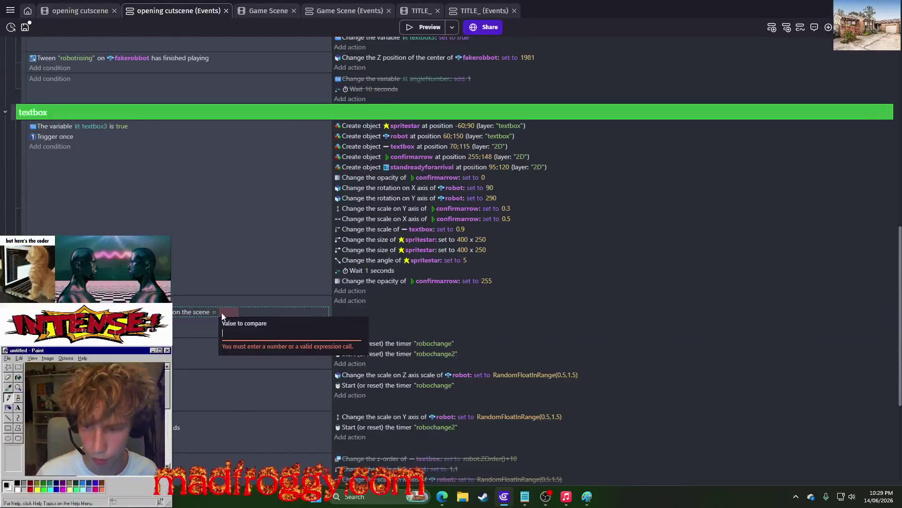
type("1")
left_click(215, 312)
left_click(228, 332)
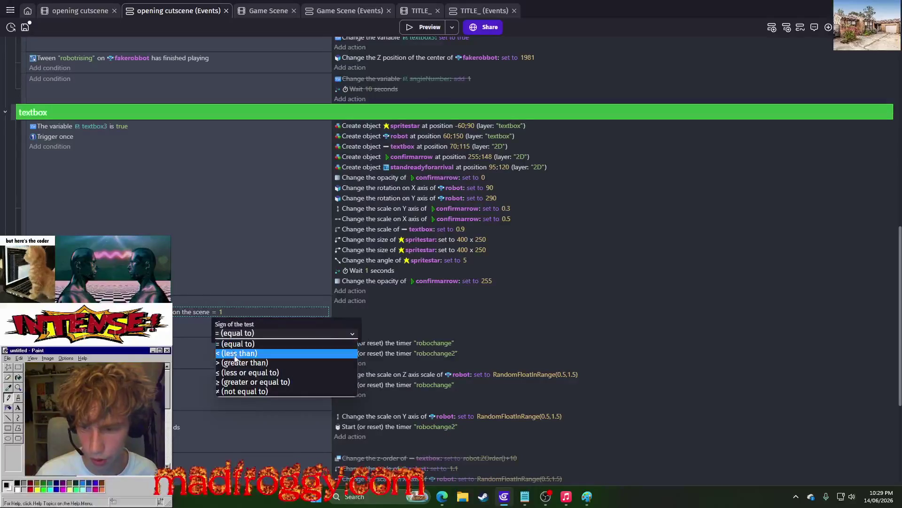
left_click(238, 363)
left_click(220, 310)
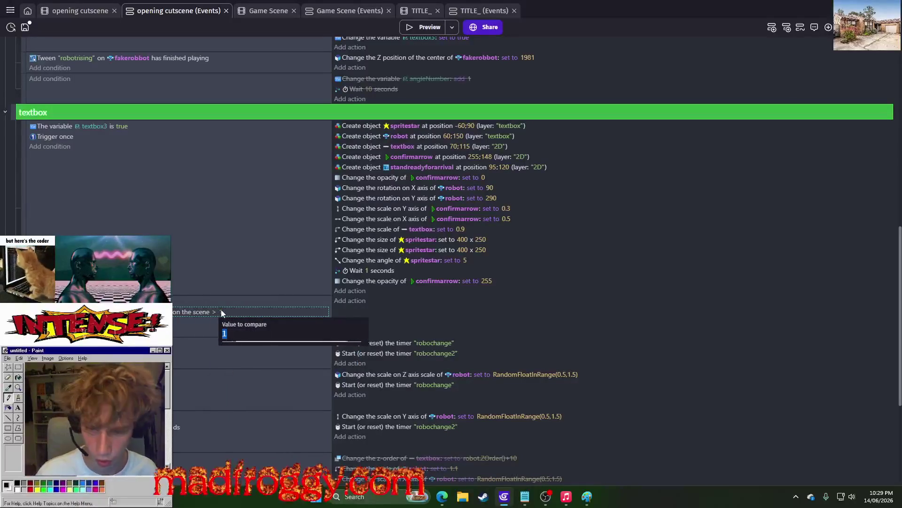
key("Return")
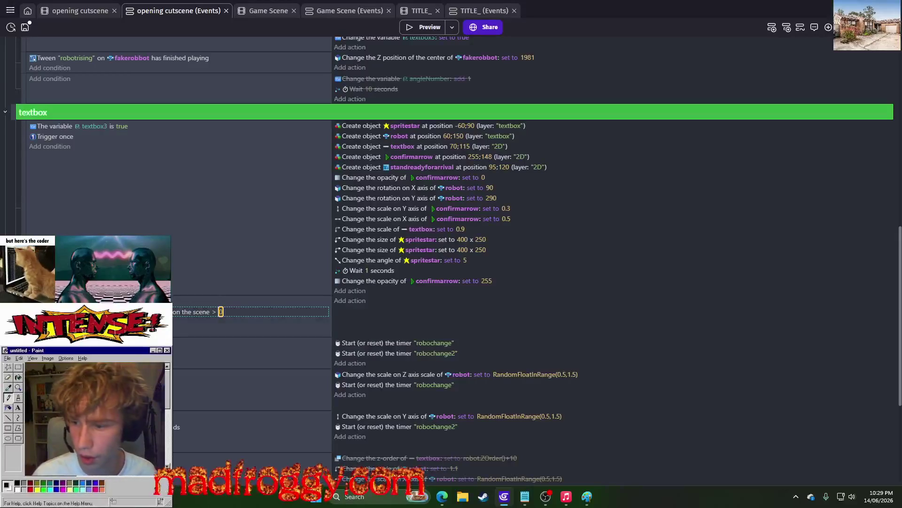
- Add a 'Create an object' action for the invadeandplunder text object to the new event
left_click(351, 301)
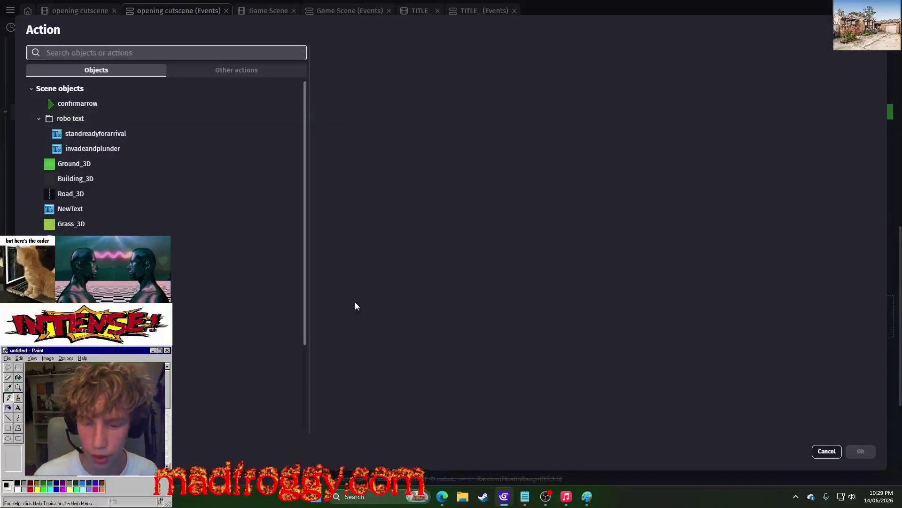
type("creaty")
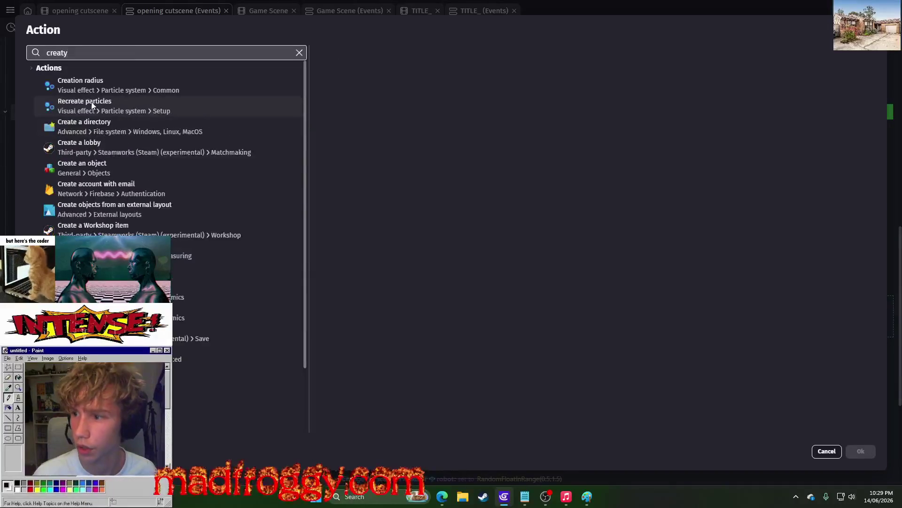
left_click(178, 168)
scroll(376, 211, "down", 5)
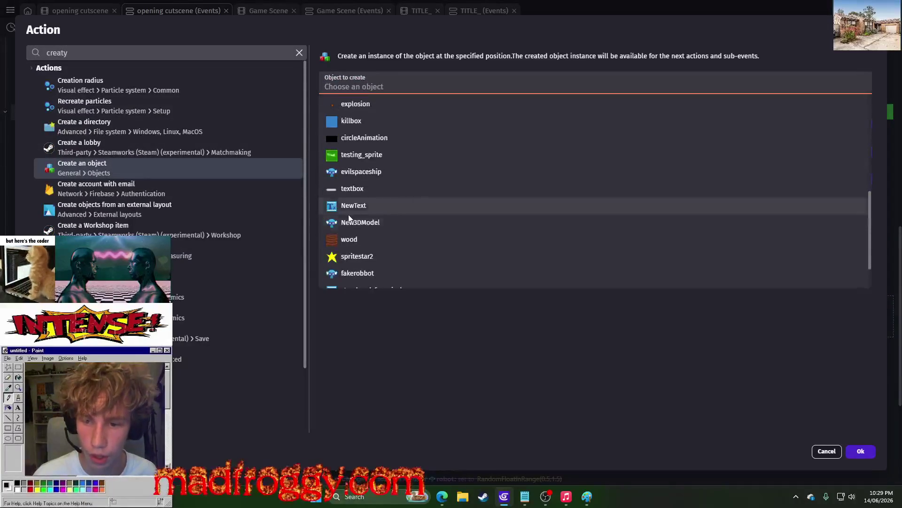
left_click(393, 278)
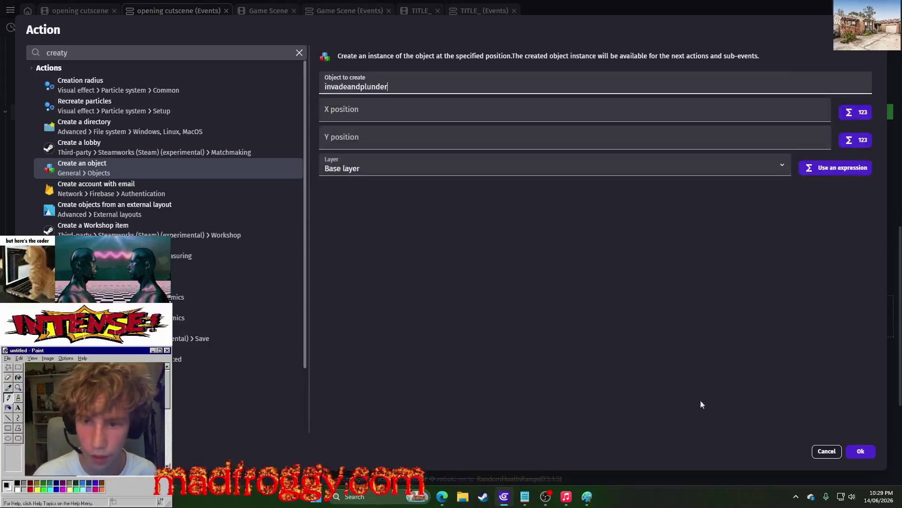
left_click(864, 456)
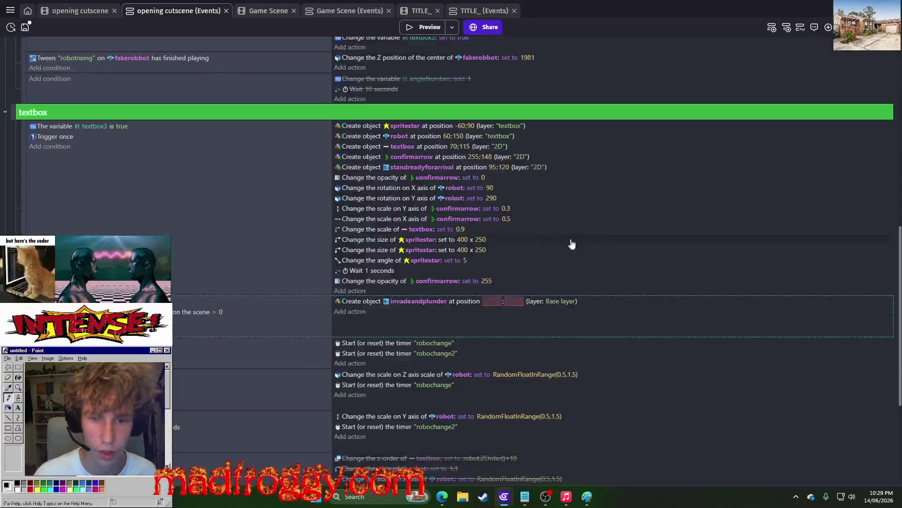
- Set invadeandplunder's creation position to X 95, Y 120
left_click(492, 169)
left_click(492, 301)
type("95")
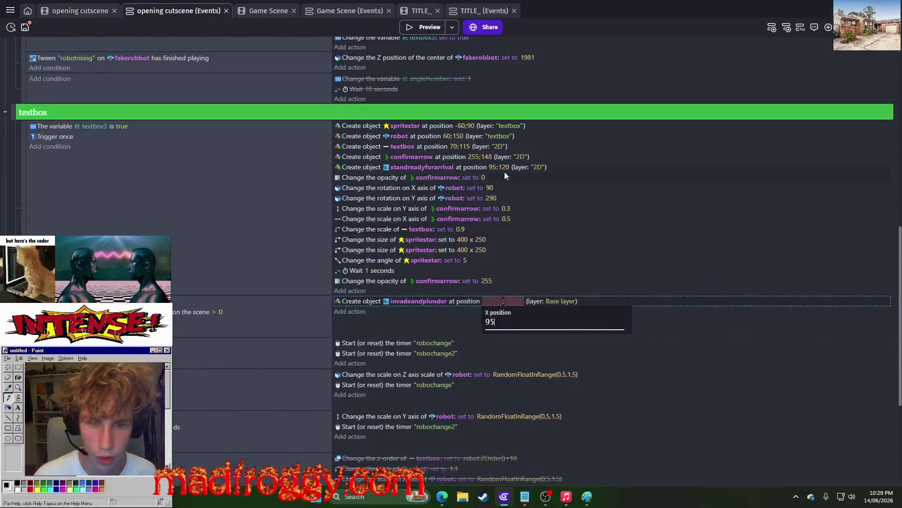
left_click(497, 167)
left_click(514, 301)
type("120")
left_click(450, 313)
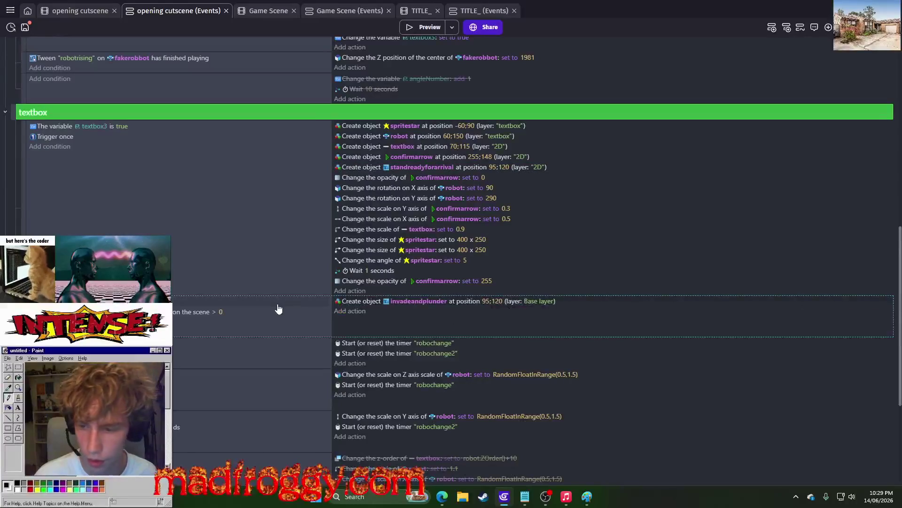
- Copy the confirmarrow opacity 0 action and paste it below the invadeandplunder create action
left_click(380, 179)
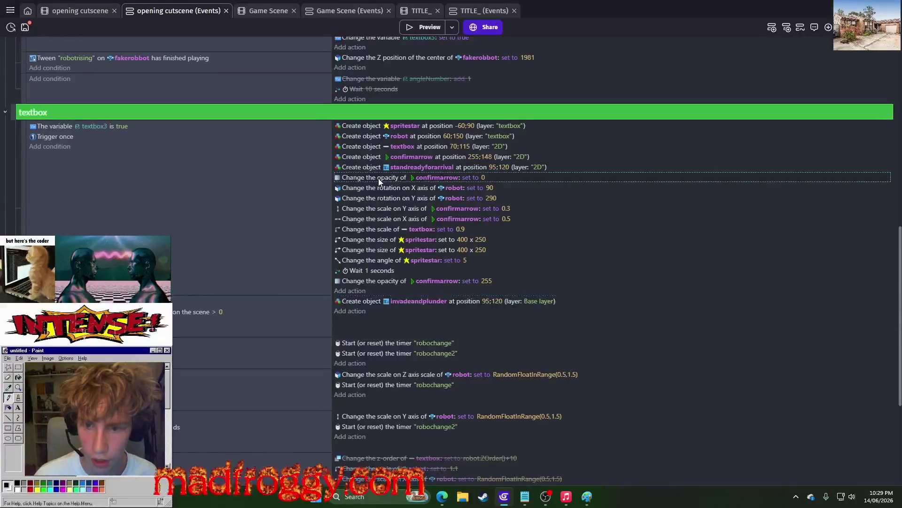
left_click(351, 311)
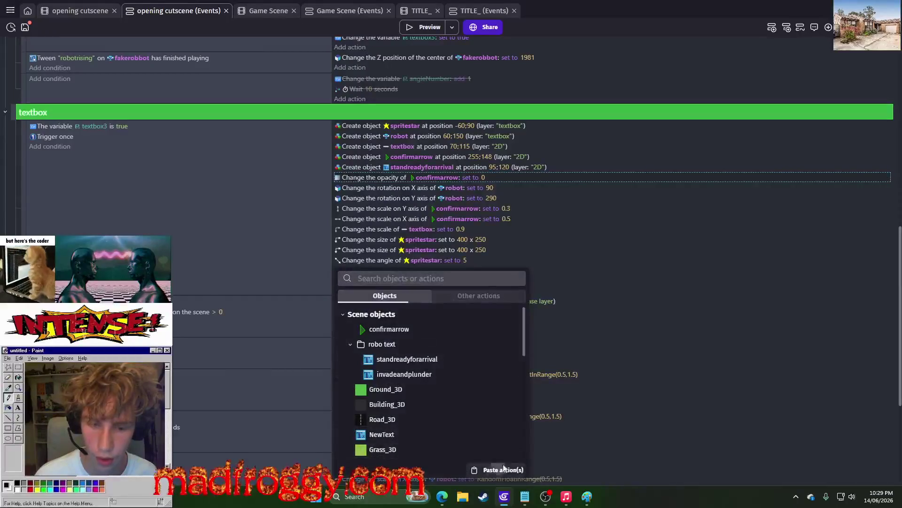
left_click(500, 466)
left_click(359, 303)
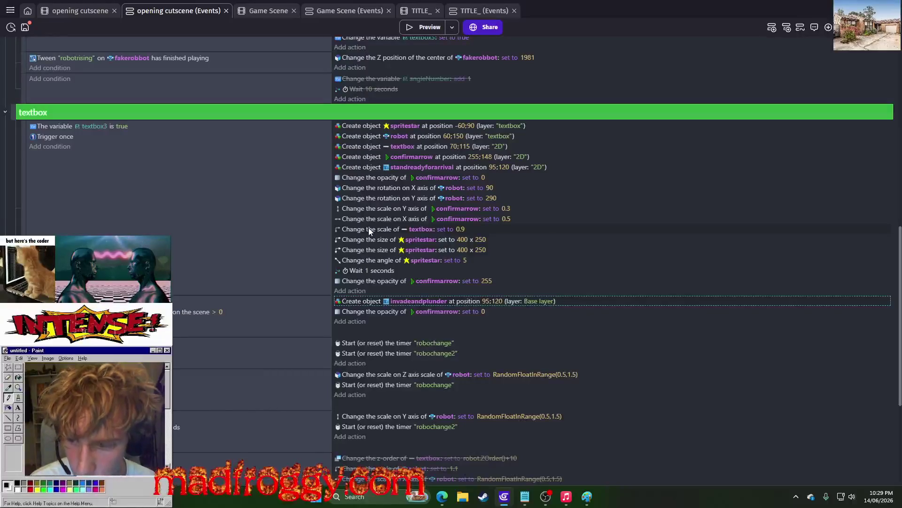
type("space")
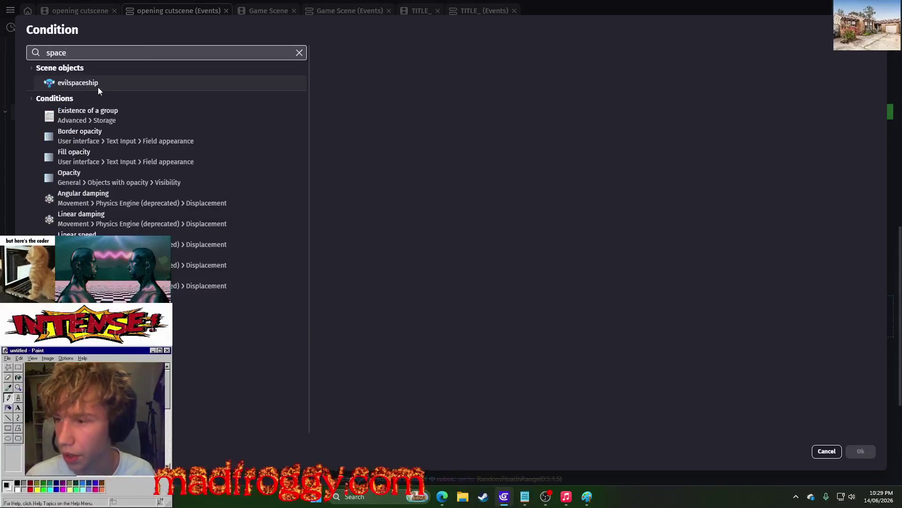
- Add the 'Any key pressed' condition to the second-speech-line event
left_click(299, 53)
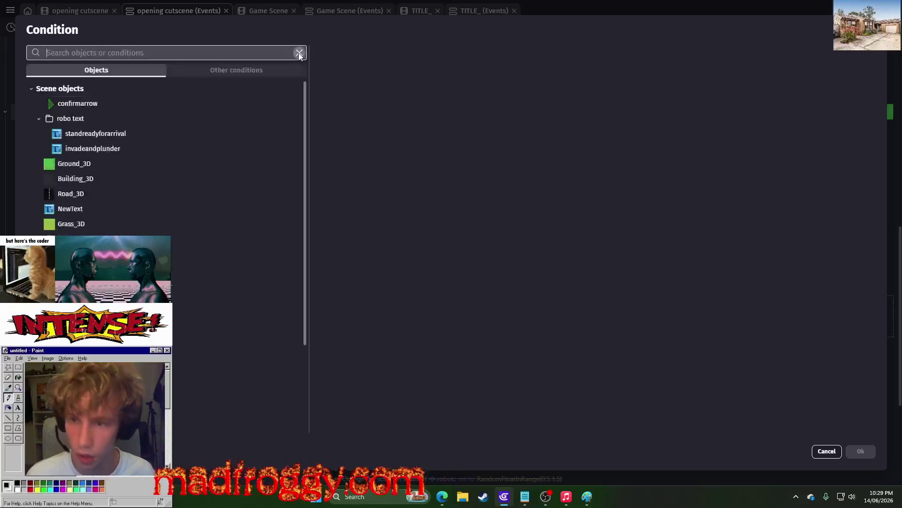
type("key press")
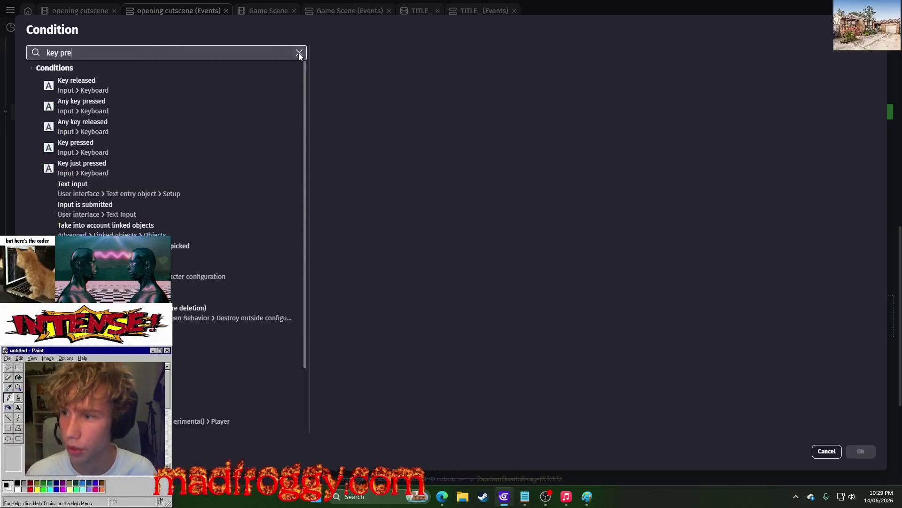
left_click(123, 82)
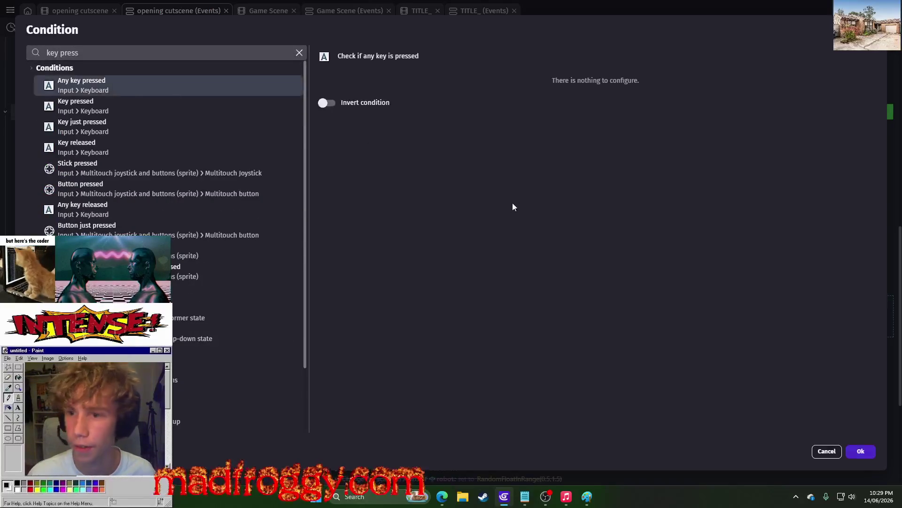
left_click(861, 450)
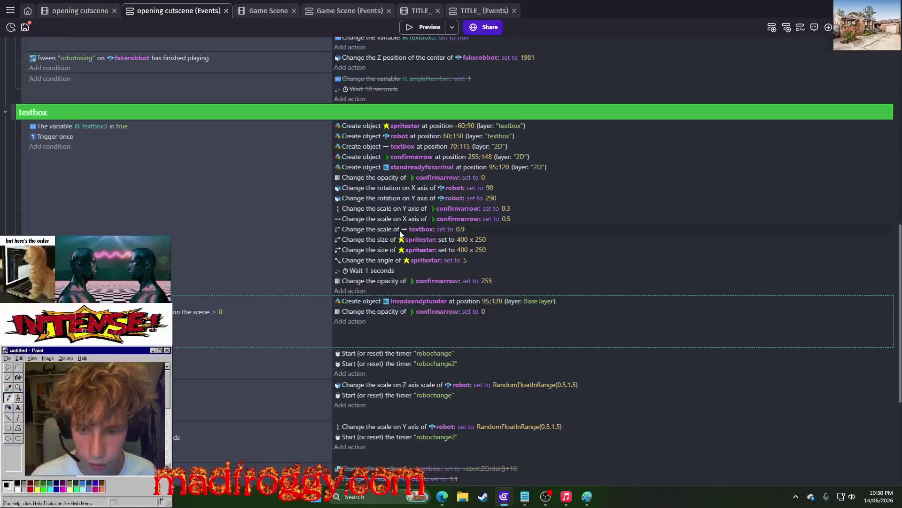
- Review the confirmarrow opacity 255 and 0 actions, then preview the game
left_click(385, 281)
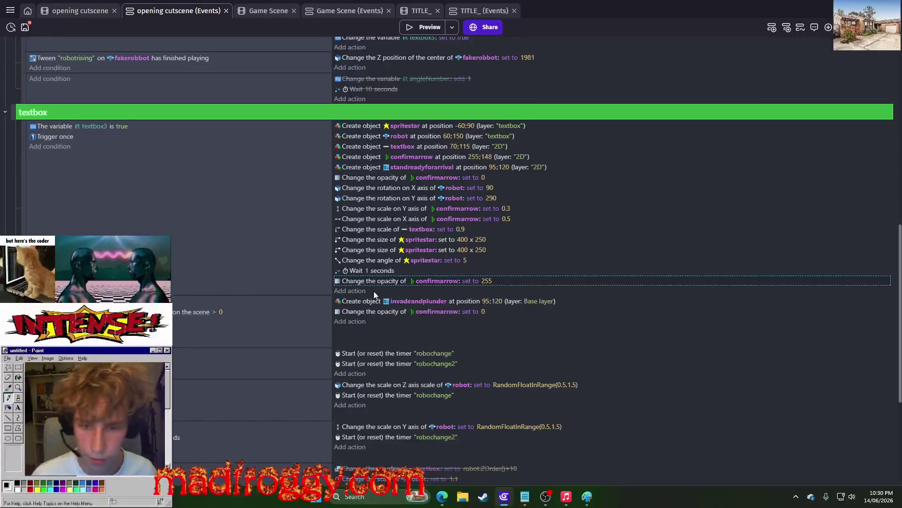
left_click(374, 311)
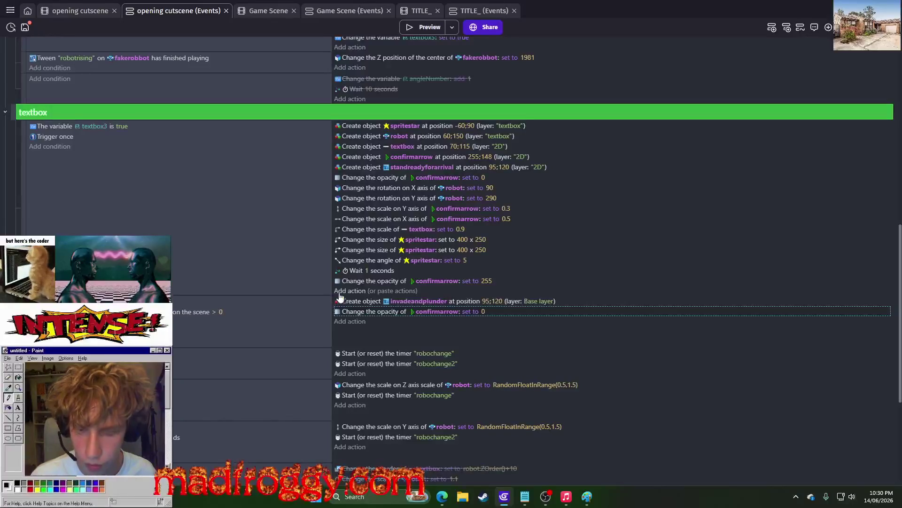
left_click(430, 22)
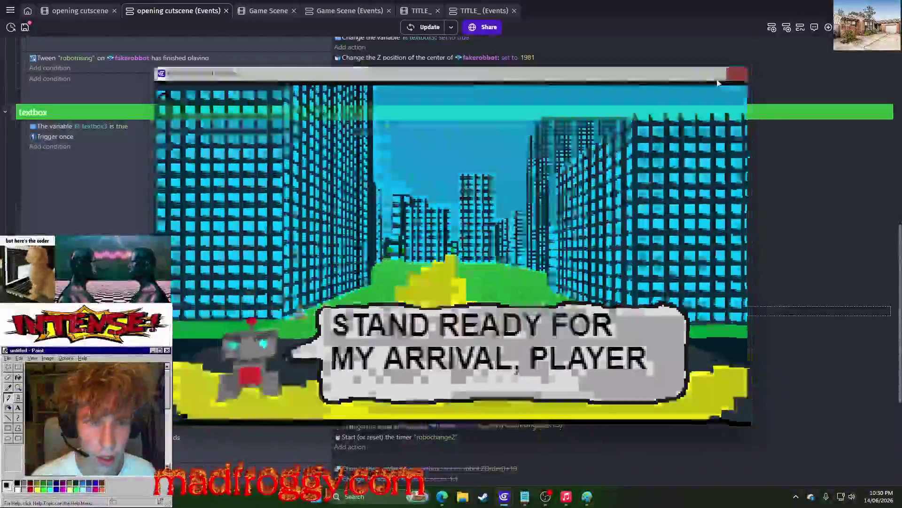
- Add a 'Delete the object' action for standreadyforarrival to the key-press event and drag it to the top
left_click(741, 71)
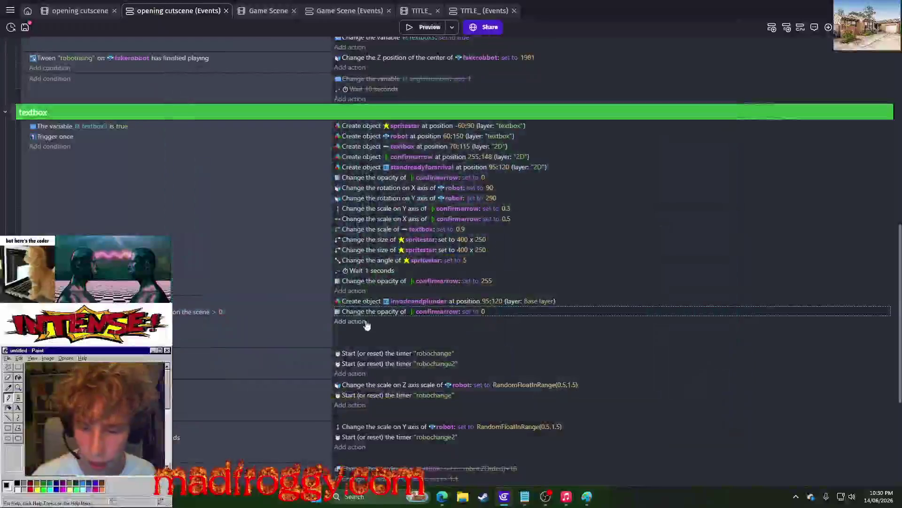
left_click(364, 321)
type("delety")
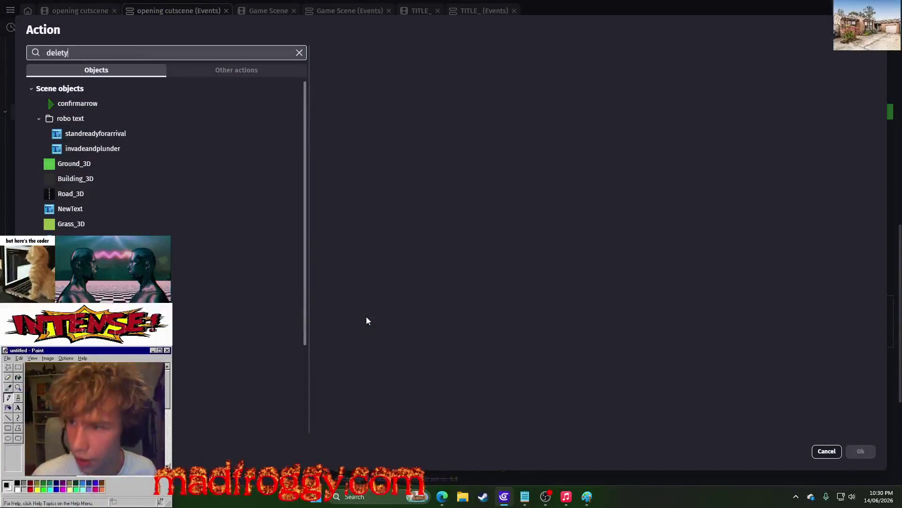
left_click(103, 94)
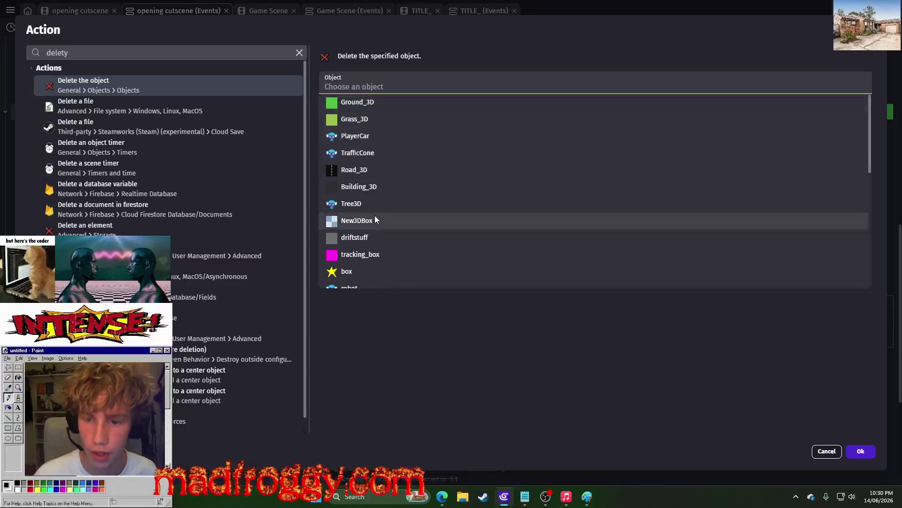
scroll(374, 217, "down", 5)
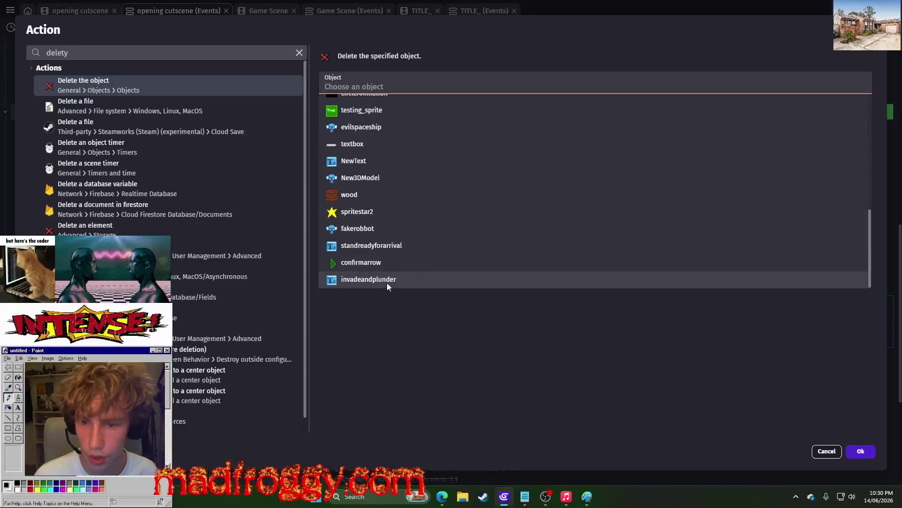
left_click(392, 245)
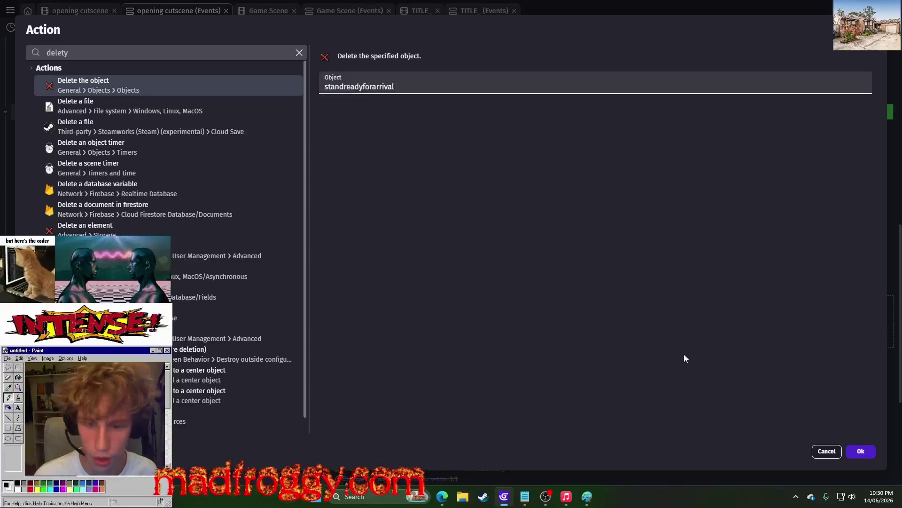
left_click(861, 451)
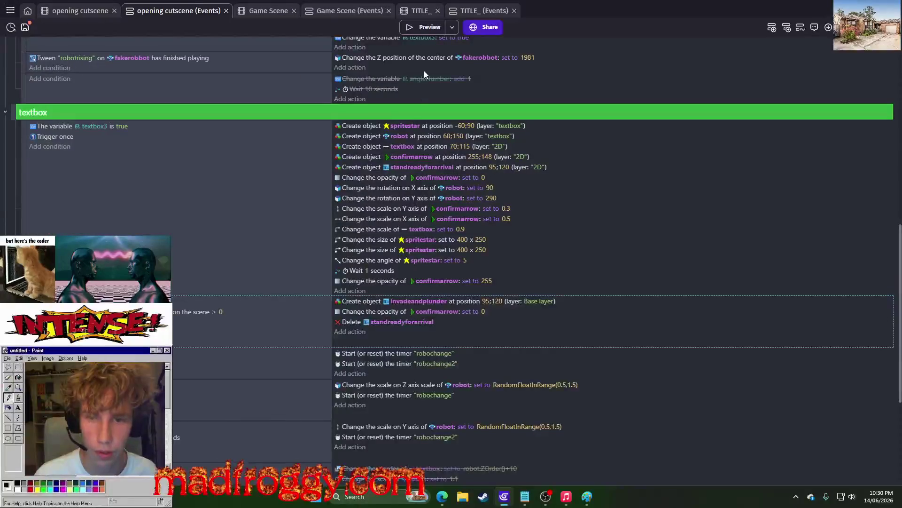
left_click_drag(354, 326, 347, 300)
- Preview the game, then change invadeandplunder's creation layer to 2D
left_click(424, 27)
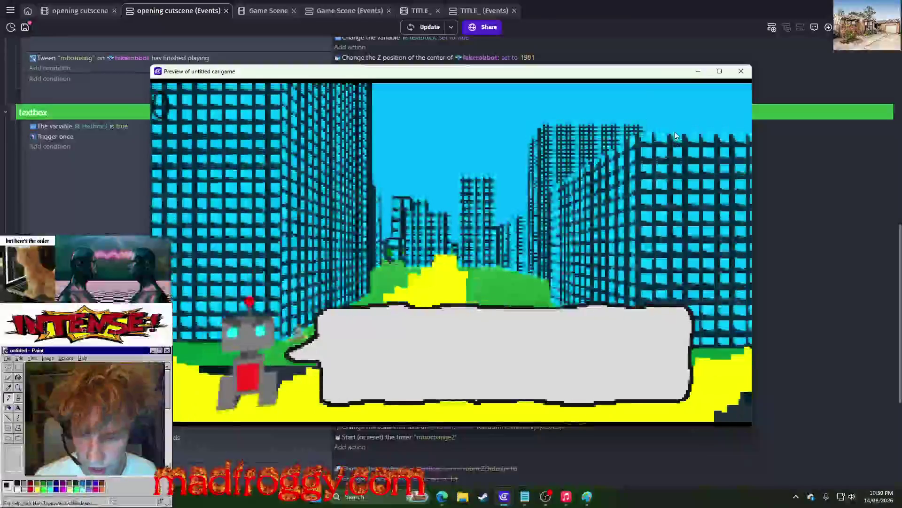
left_click(741, 71)
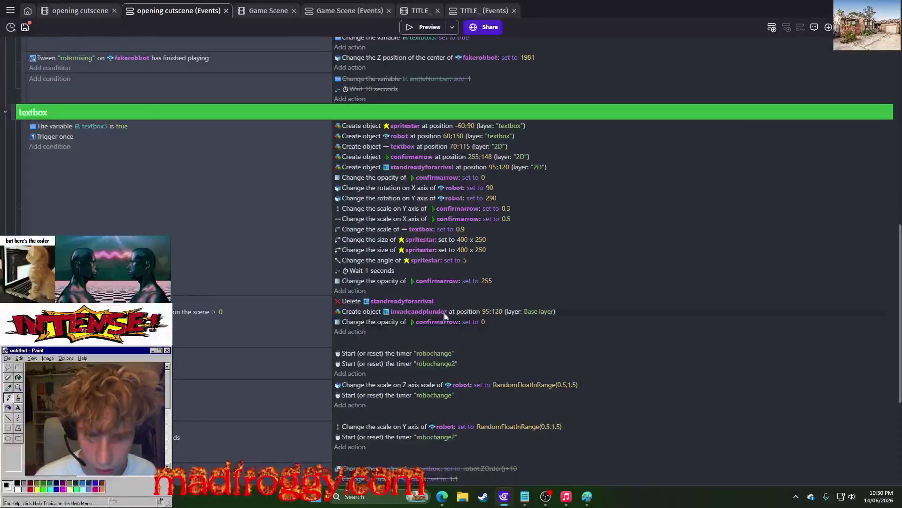
left_click(527, 312)
left_click(557, 332)
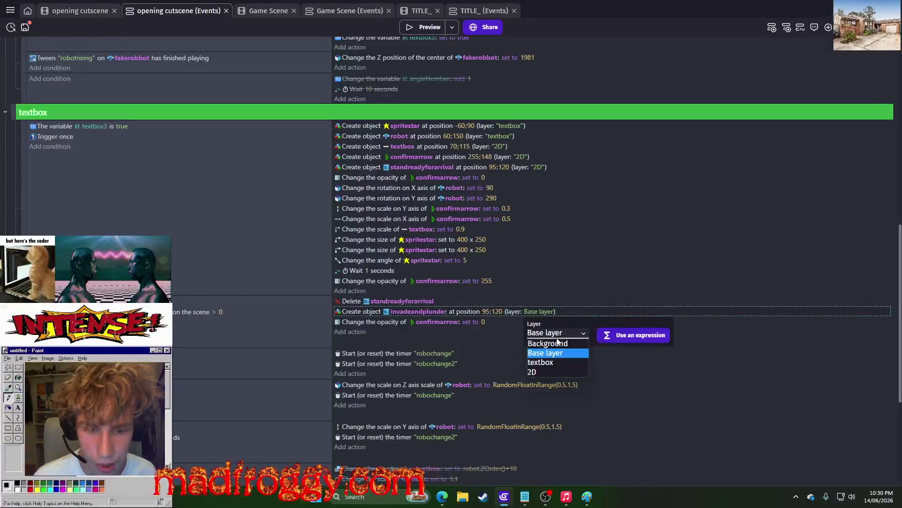
left_click(551, 371)
left_click(551, 269)
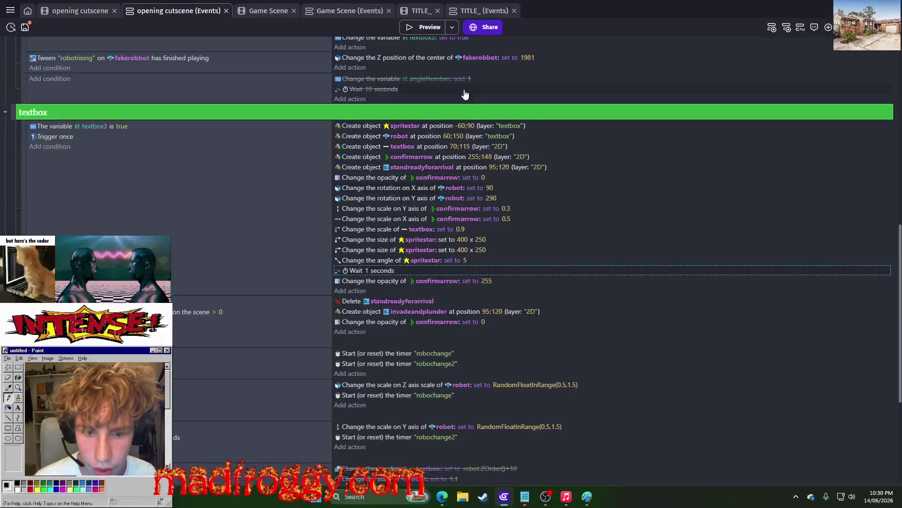
- Preview again, advance to the robot's second line, and switch to the opening cutscene scene
left_click(434, 29)
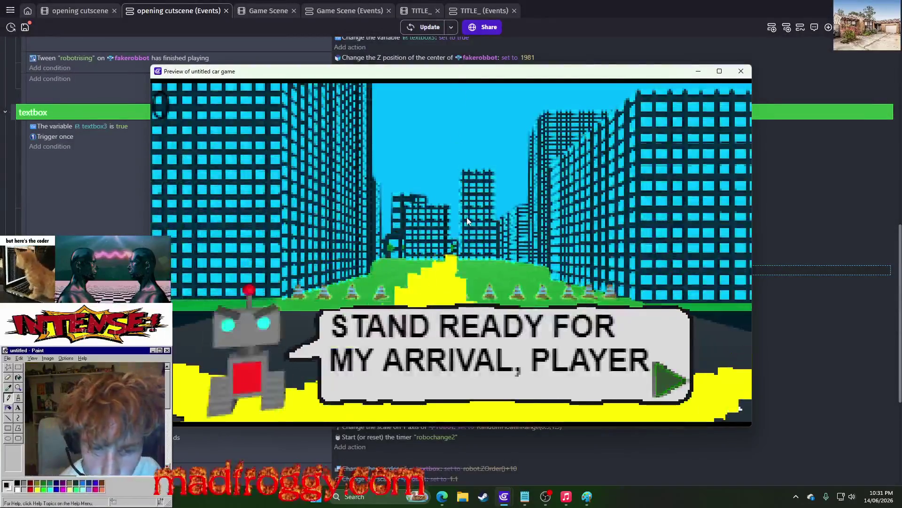
left_click(470, 224)
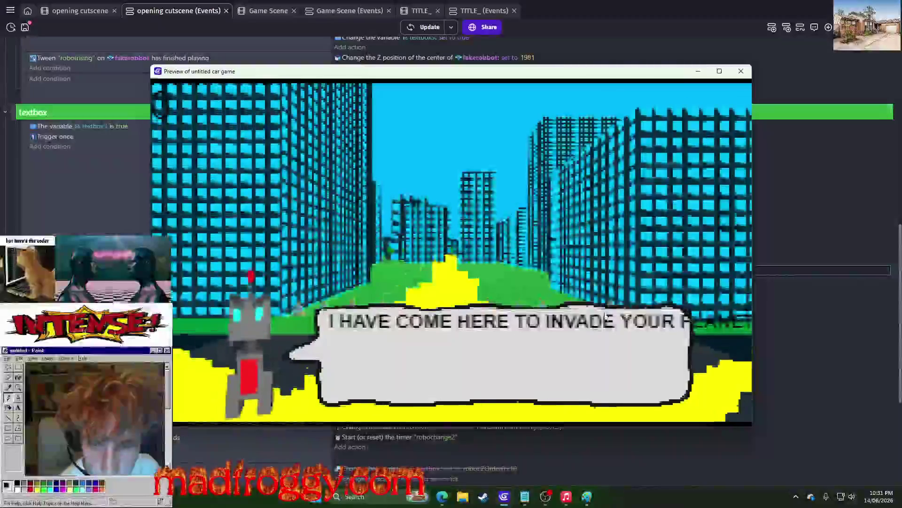
key("alt+F4")
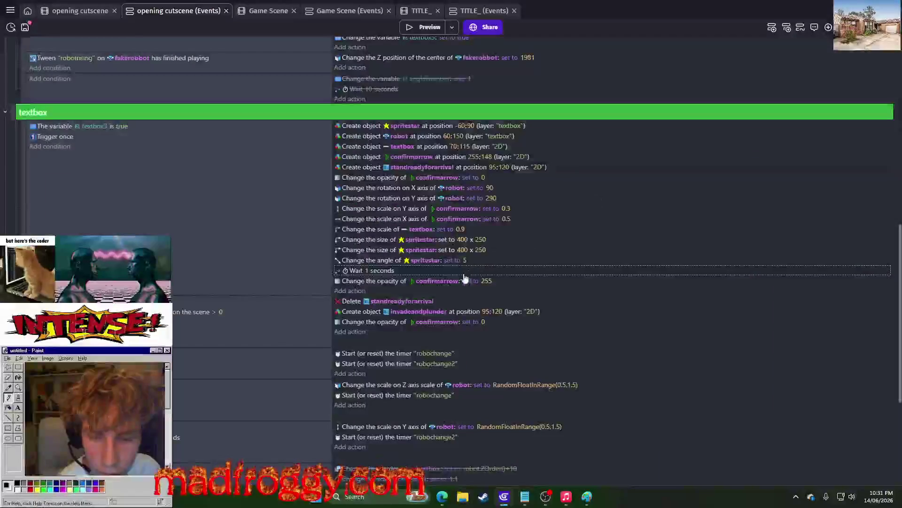
left_click(84, 15)
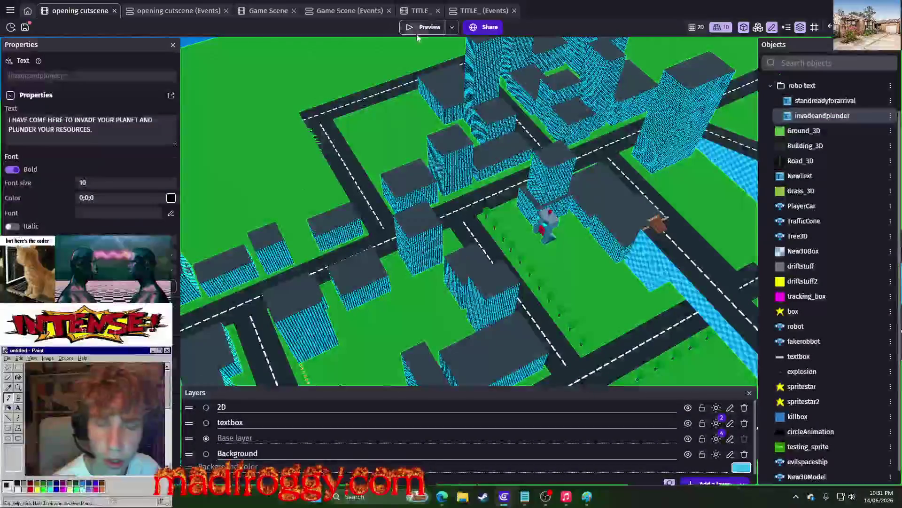
- Preview the game, then edit the invadeandplunder text object
left_click(417, 34)
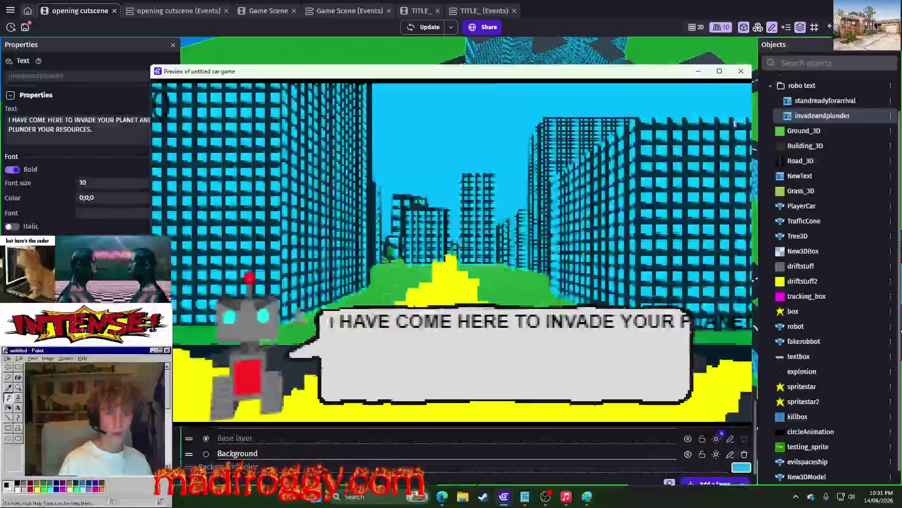
left_click(741, 71)
right_click(822, 116)
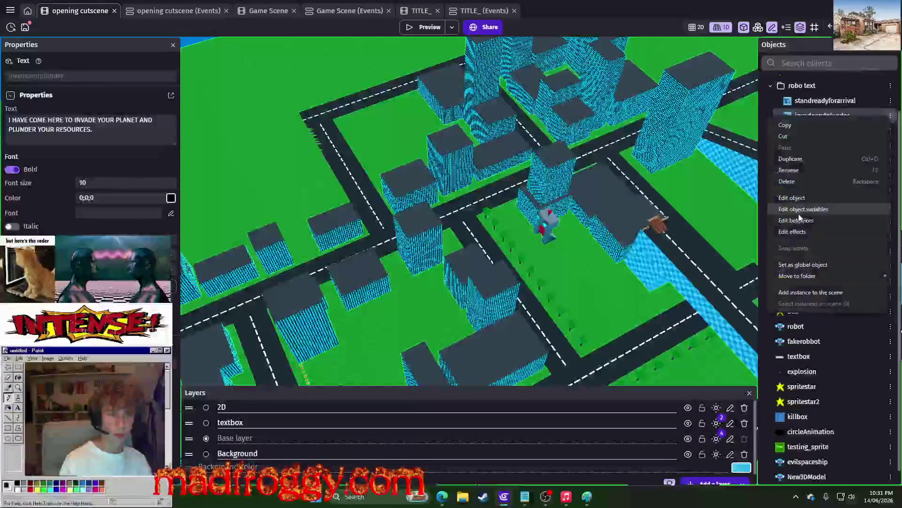
left_click(804, 196)
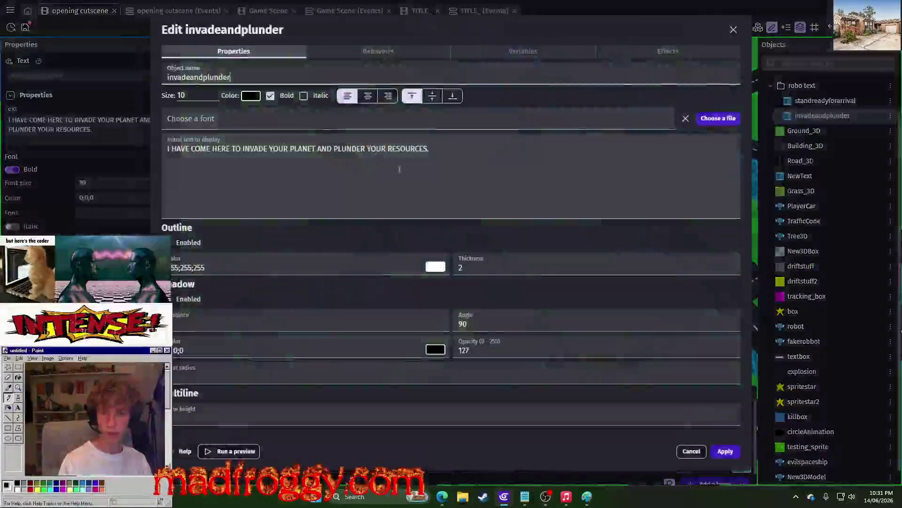
- Break invadeandplunder's text onto three lines, set font size 15, apply, and preview
left_click(269, 149)
key("Return")
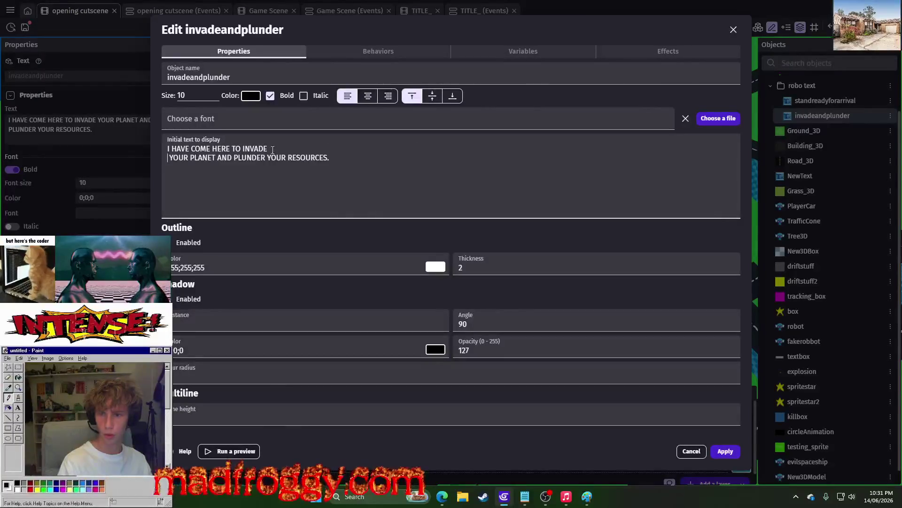
key("Return")
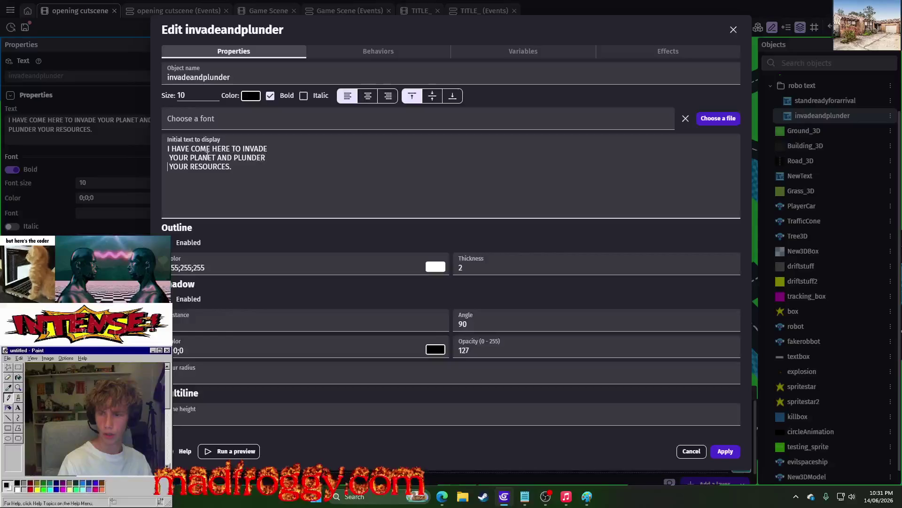
key("Delete")
key("Delete")
double_click(182, 95)
type("15")
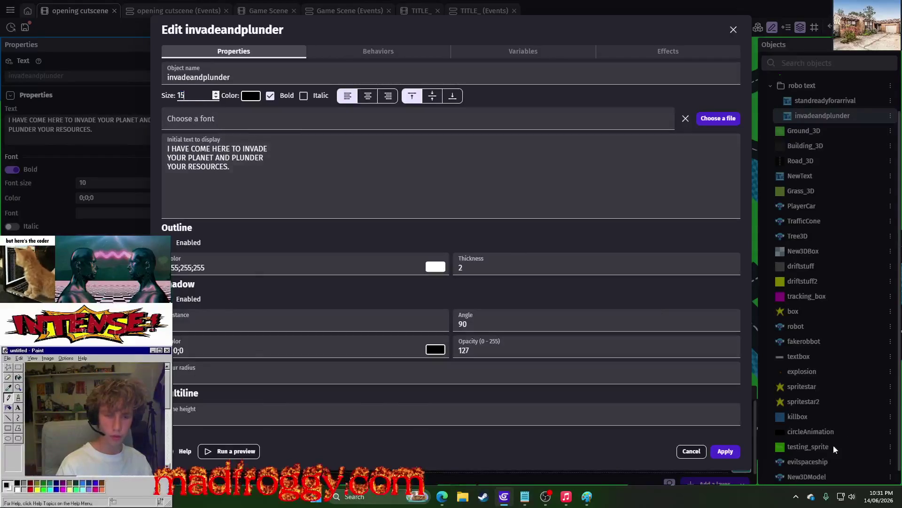
key("ctrl+Return")
left_click(410, 29)
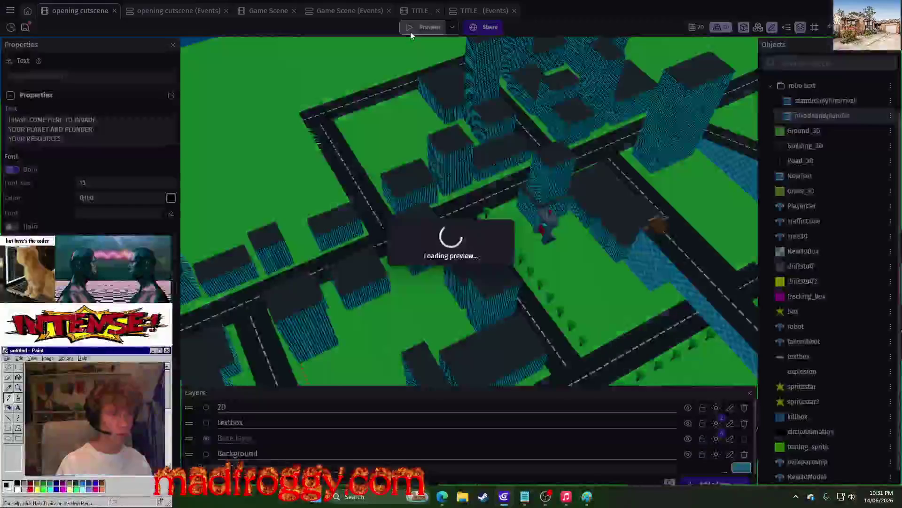